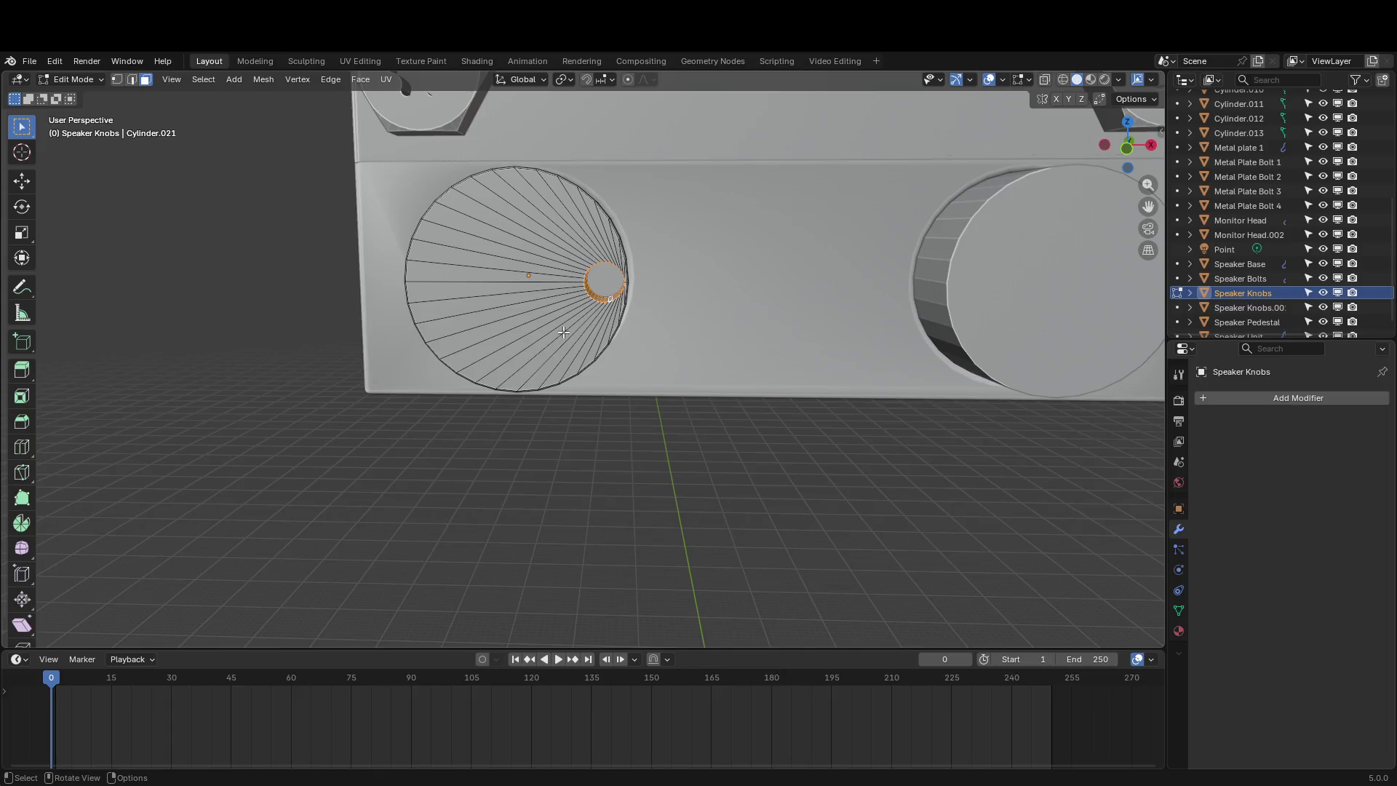
Try a vertical move of the ring and a whole-knob move, cancelling both, then return to Edit Mode
key(g)
key(z)
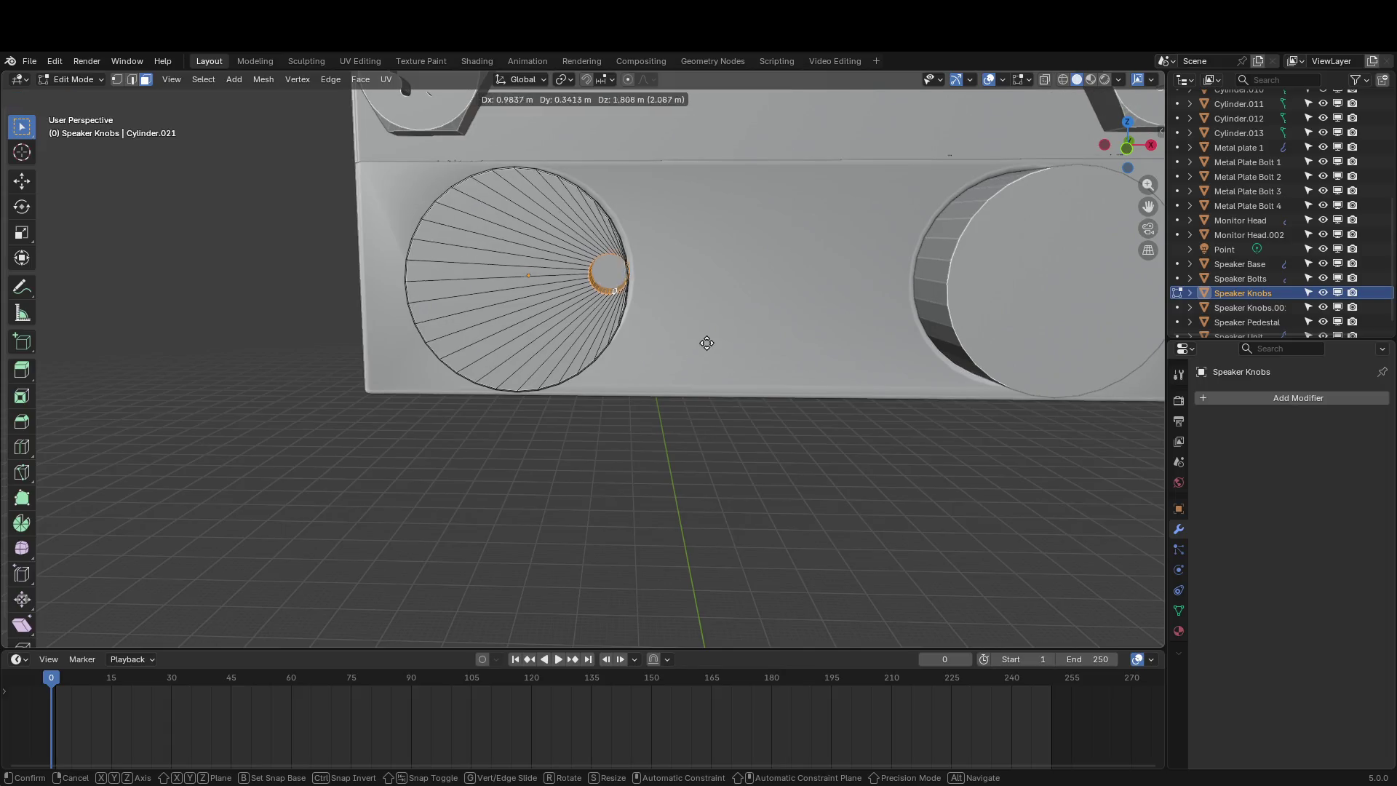
key(z)
key(z)
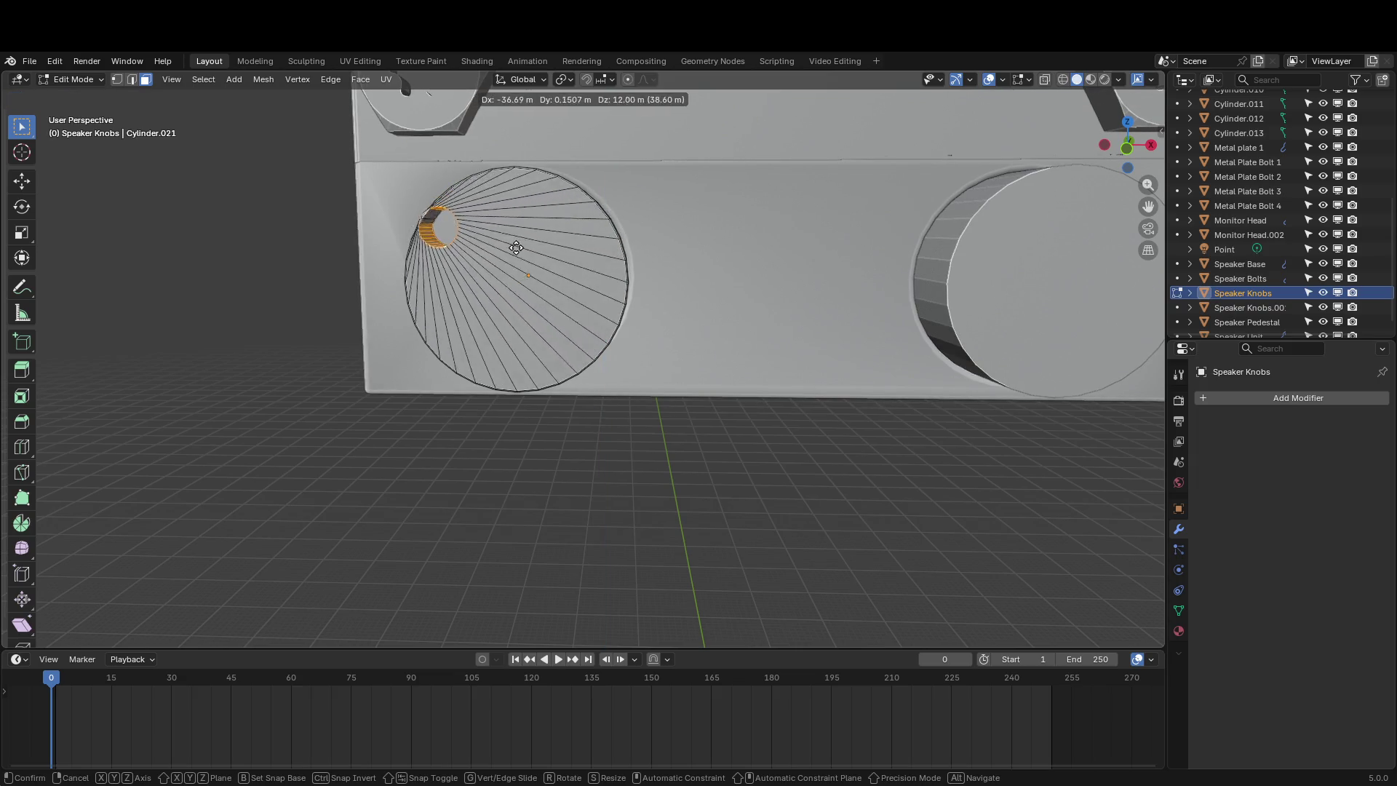
key(Escape)
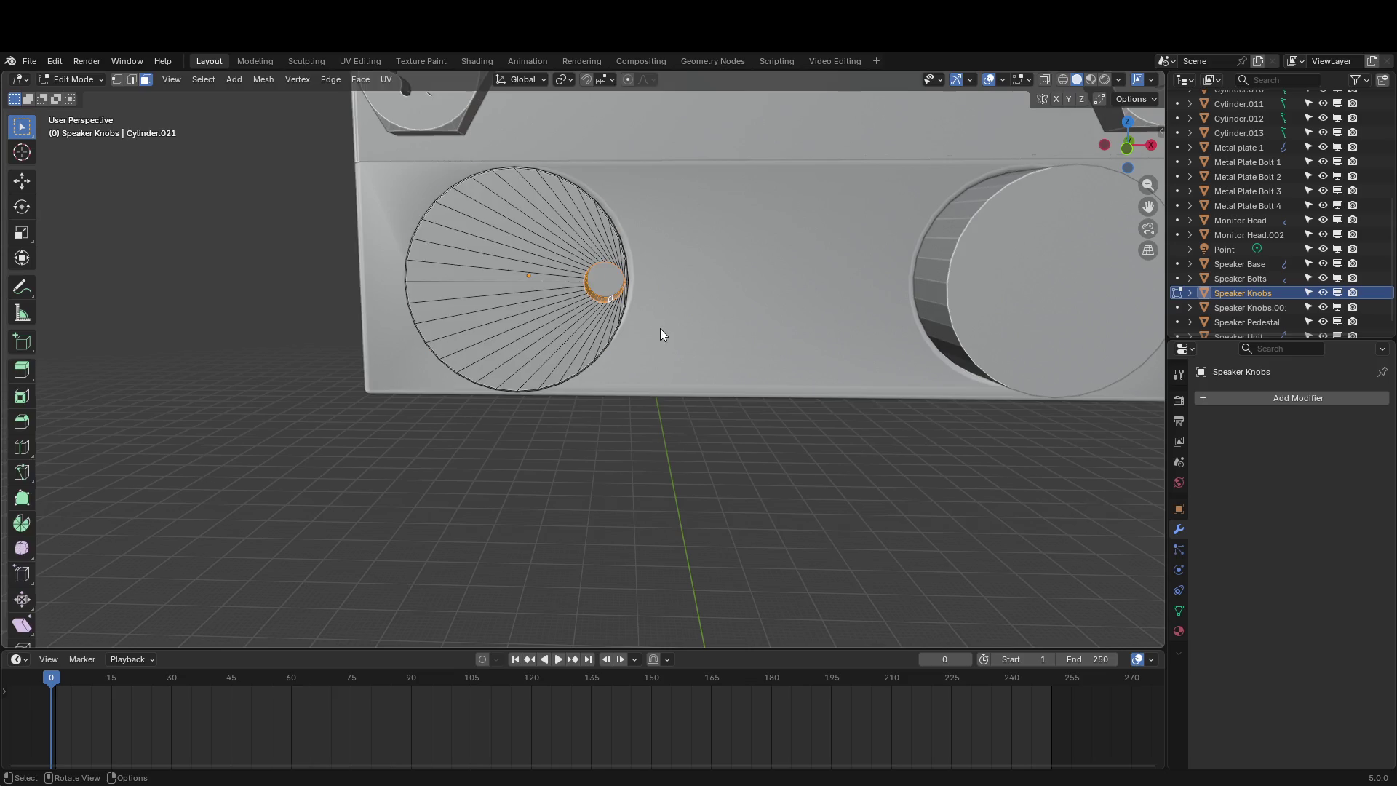
key(Tab)
middle_drag(661, 329, 738, 329)
key(g)
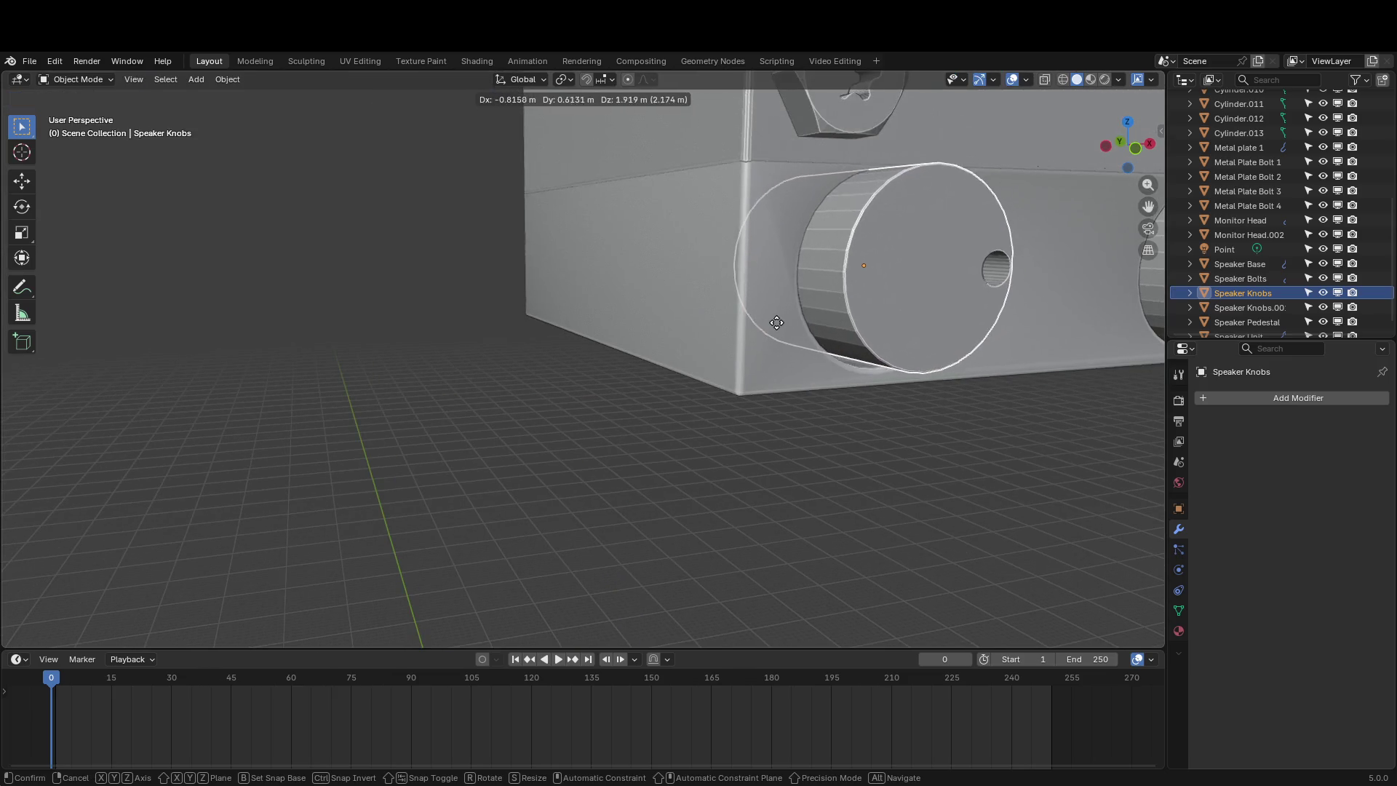
key(Escape)
key(Tab)
Move the centre face, slide the ring to the top of the knob face, then check it in Object Mode
key(g)
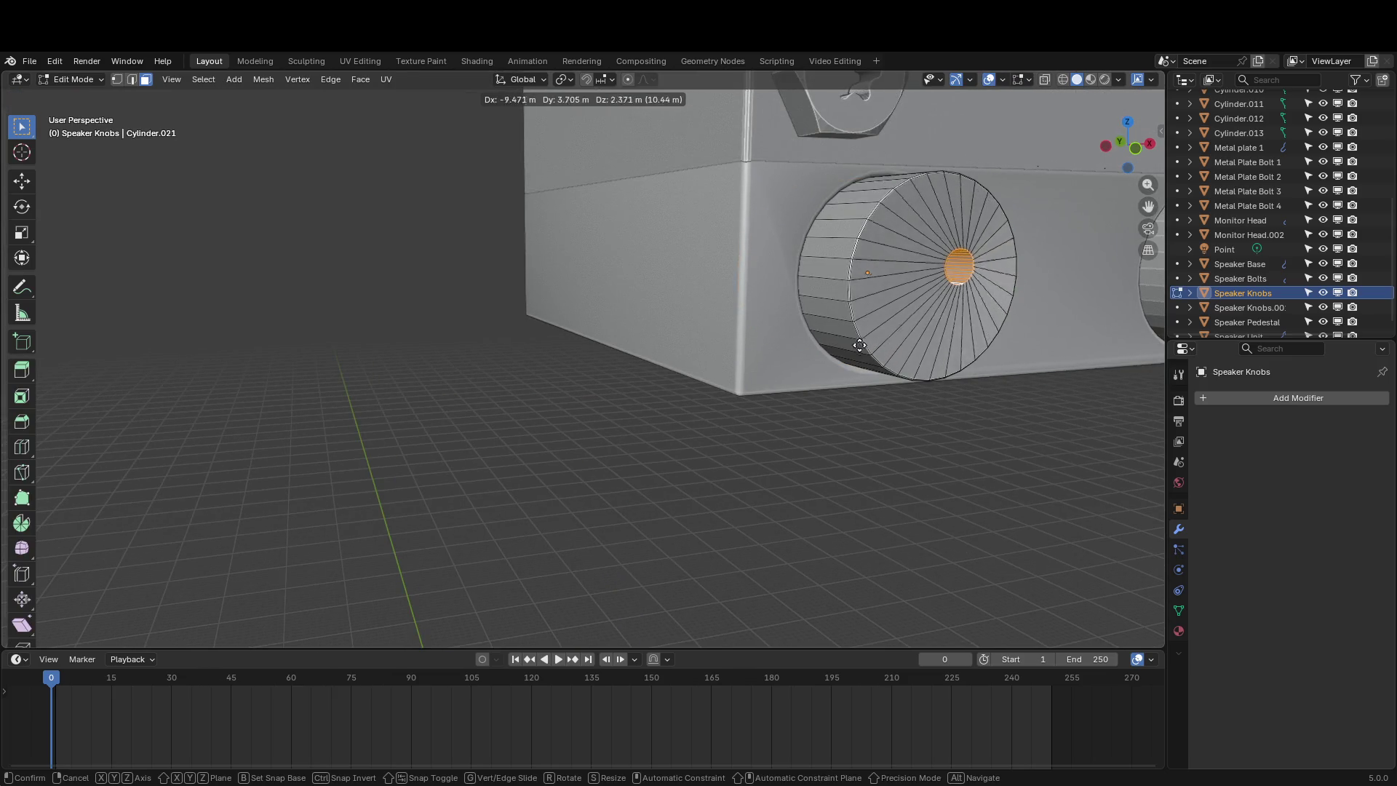
click(859, 342)
middle_drag(808, 342, 778, 345)
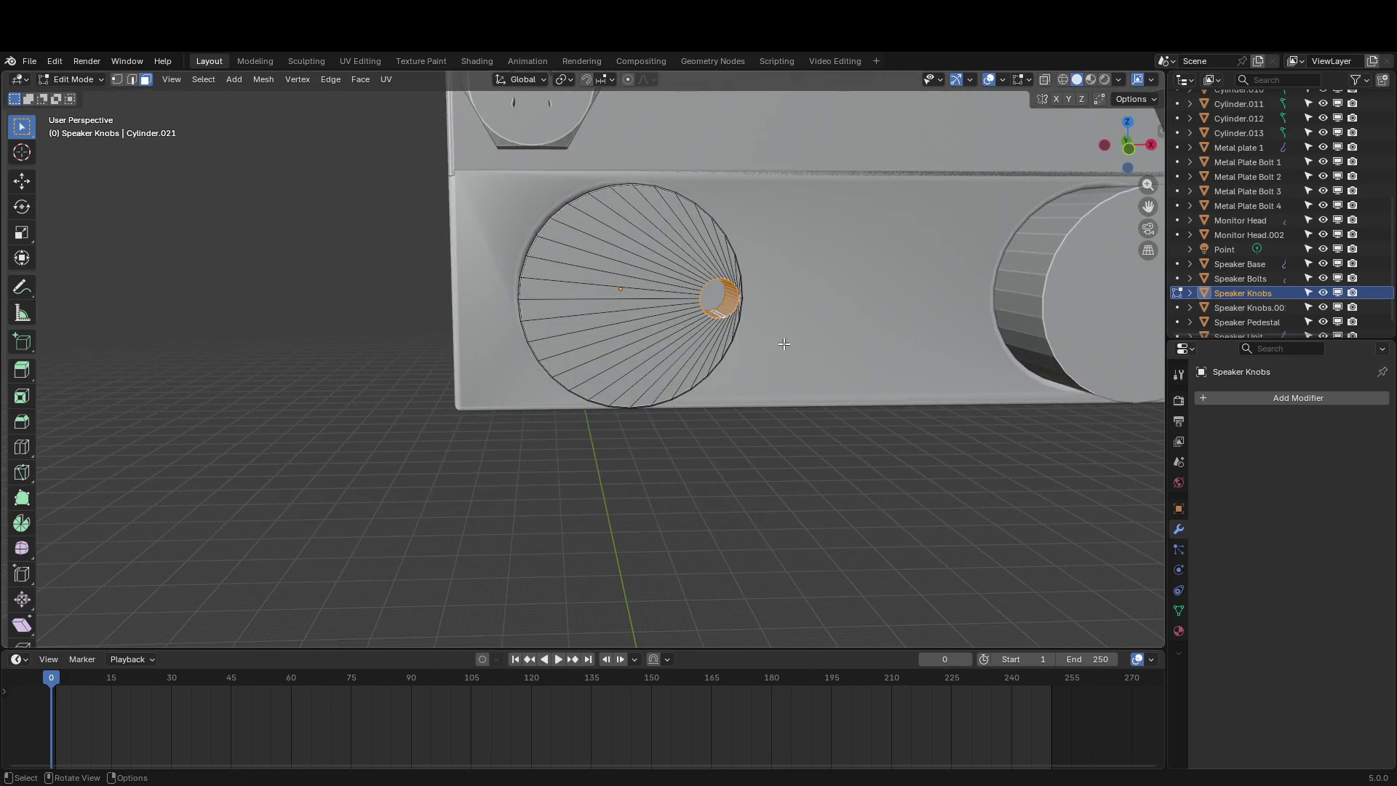
key(g)
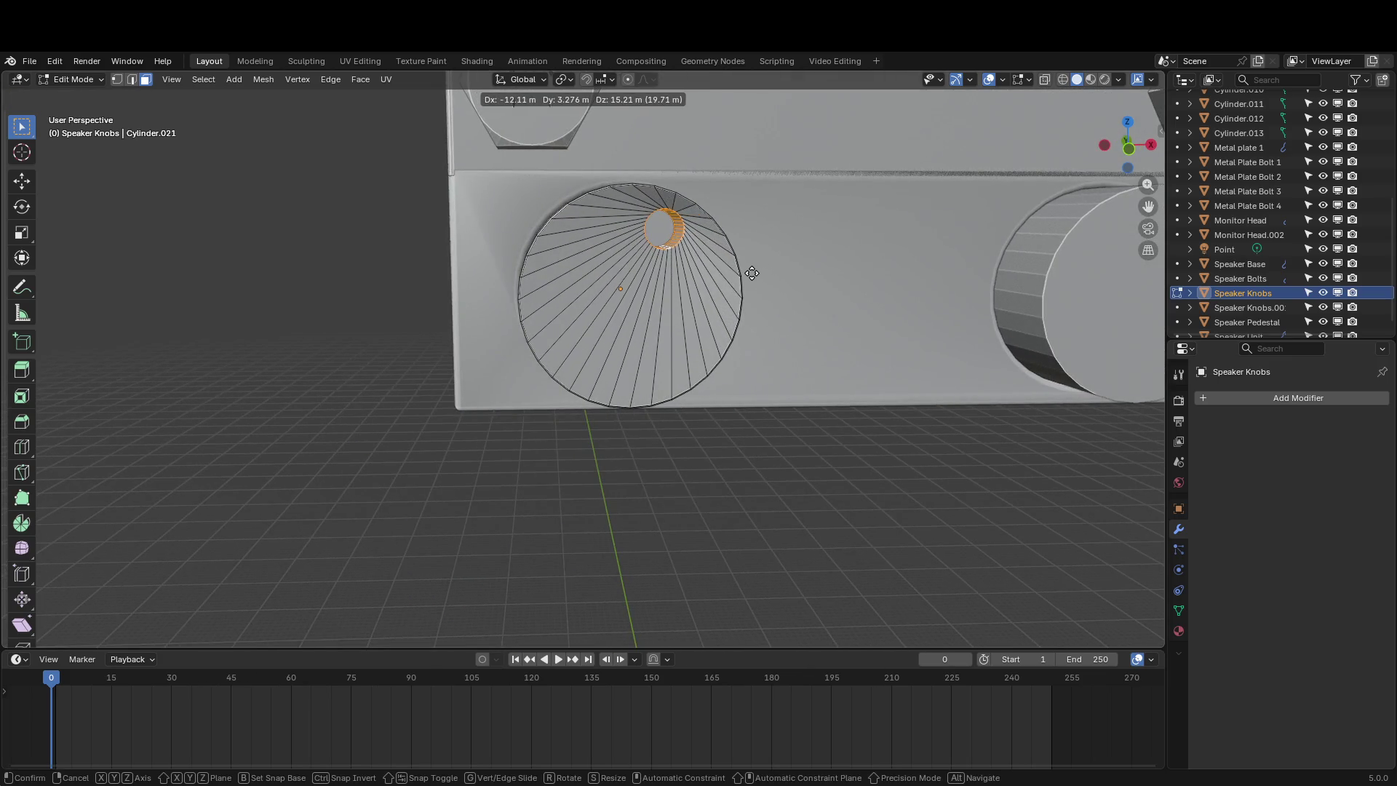
click(750, 272)
key(Tab)
middle_drag(732, 283, 630, 297)
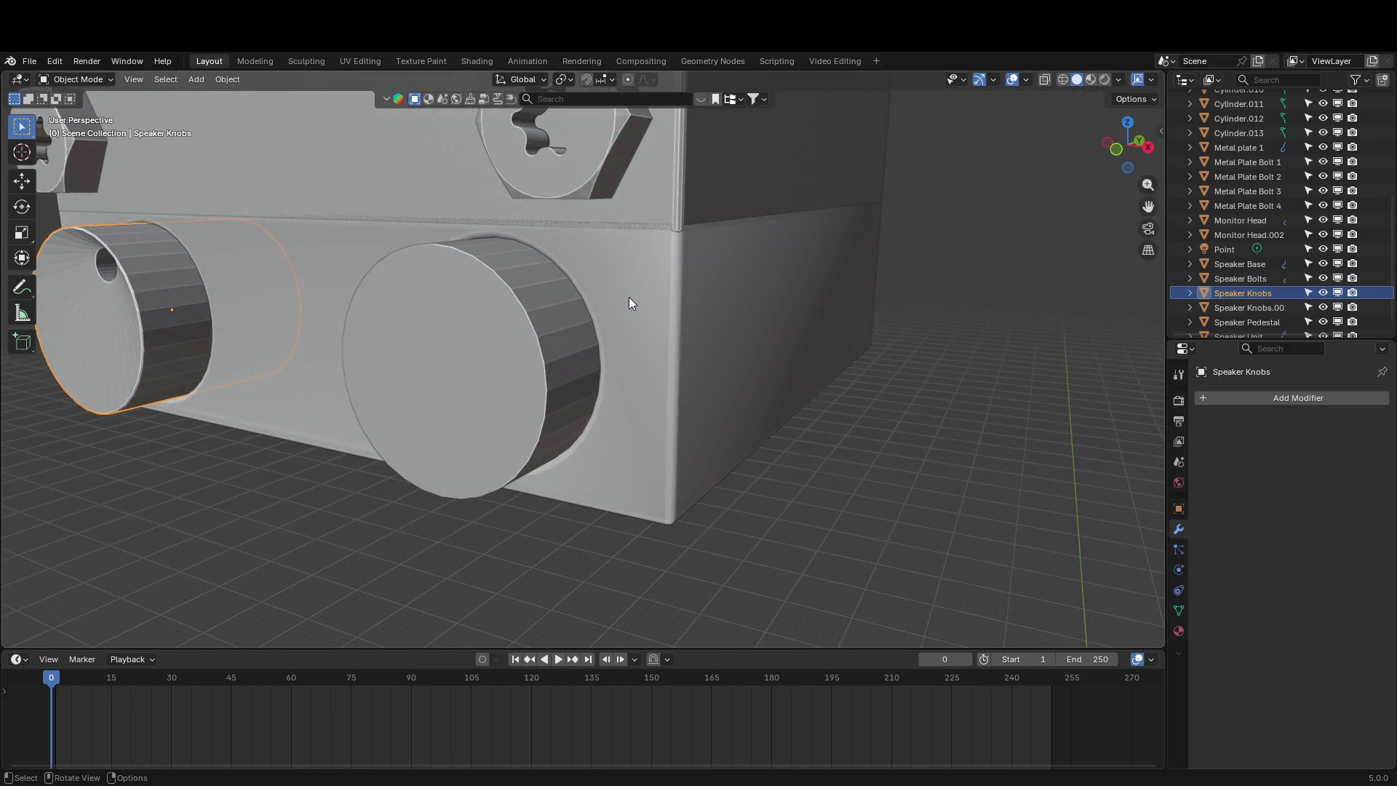
Undo the ring moves with Ctrl+Z in Edit Mode until the small hole is centred again
key(ctrl+z)
key(ctrl+z)
key(ctrl+z)
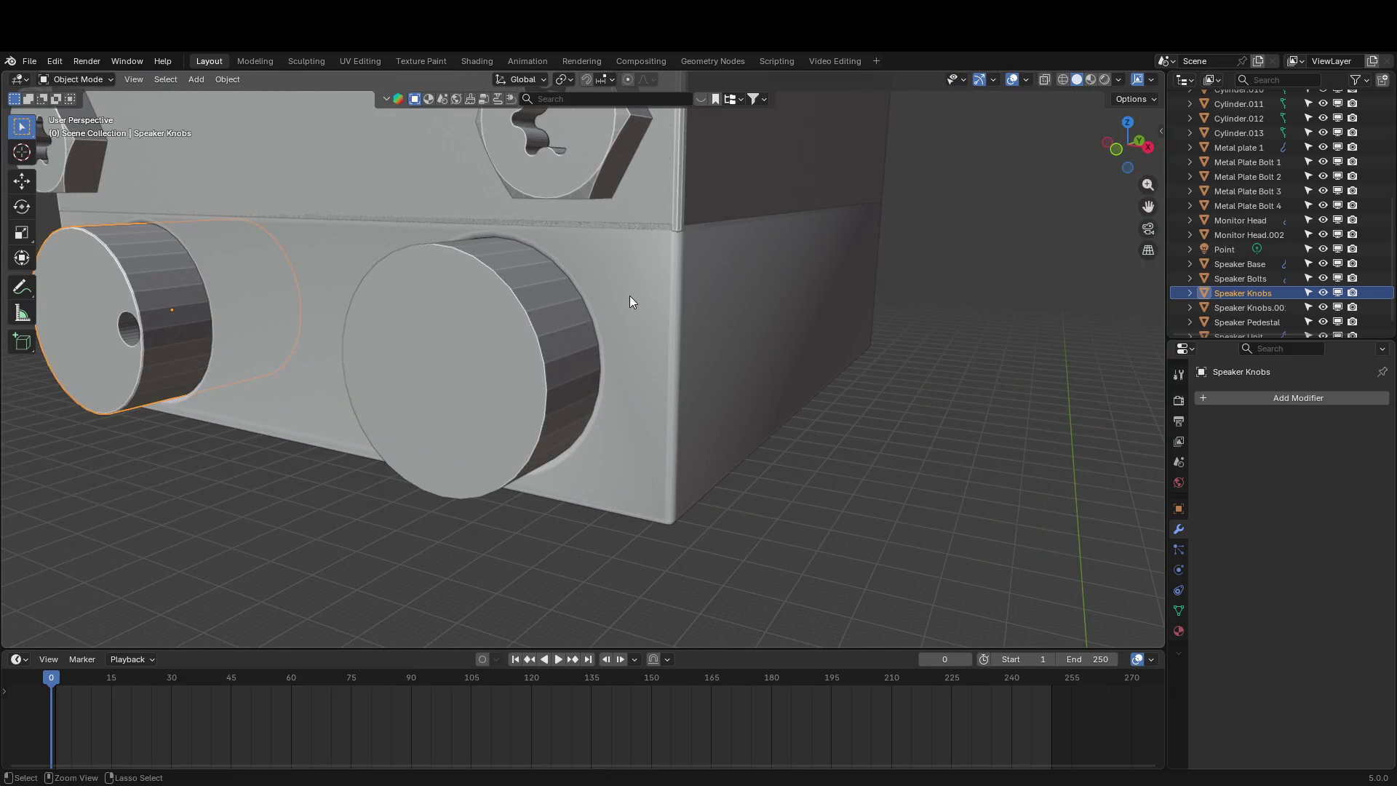
key(Tab)
middle_drag(678, 290, 724, 292)
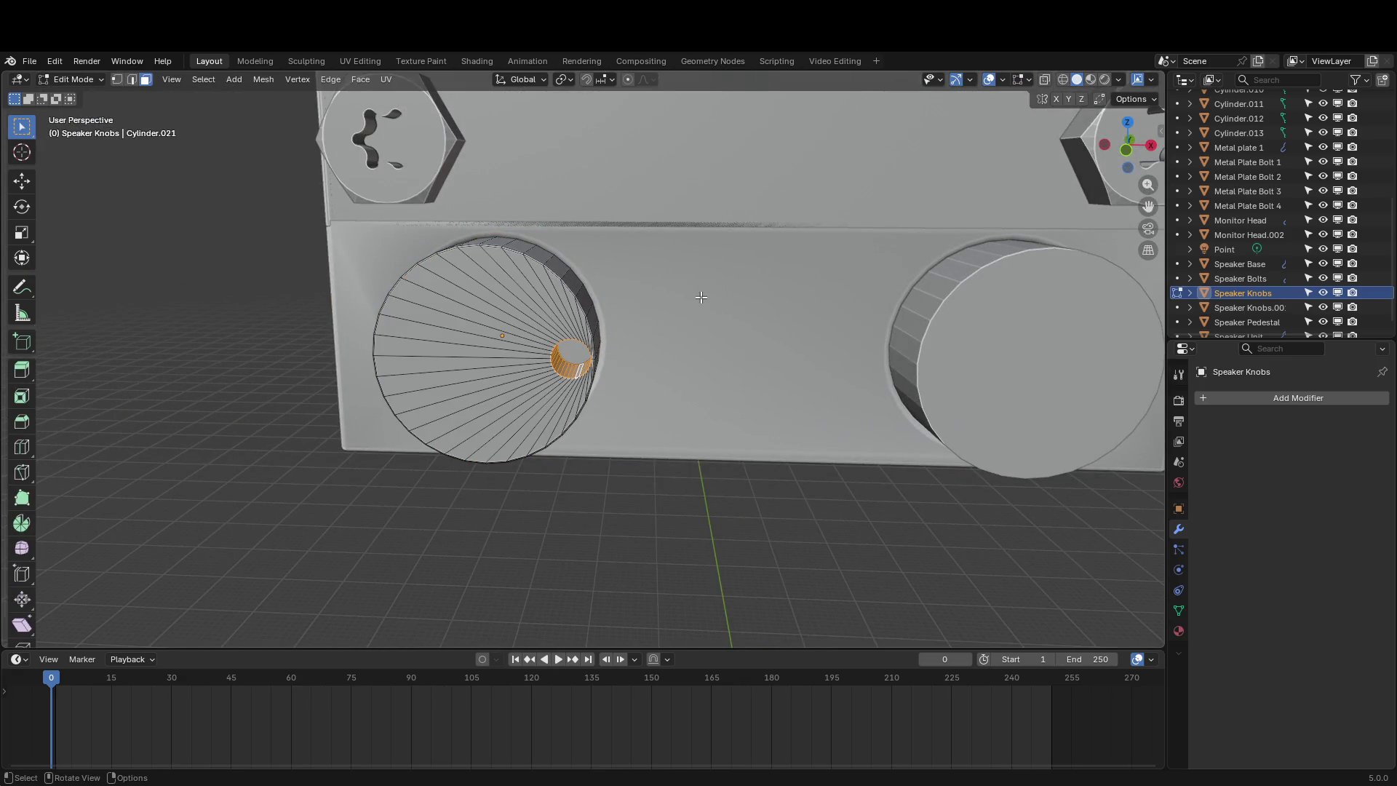
key(ctrl+z)
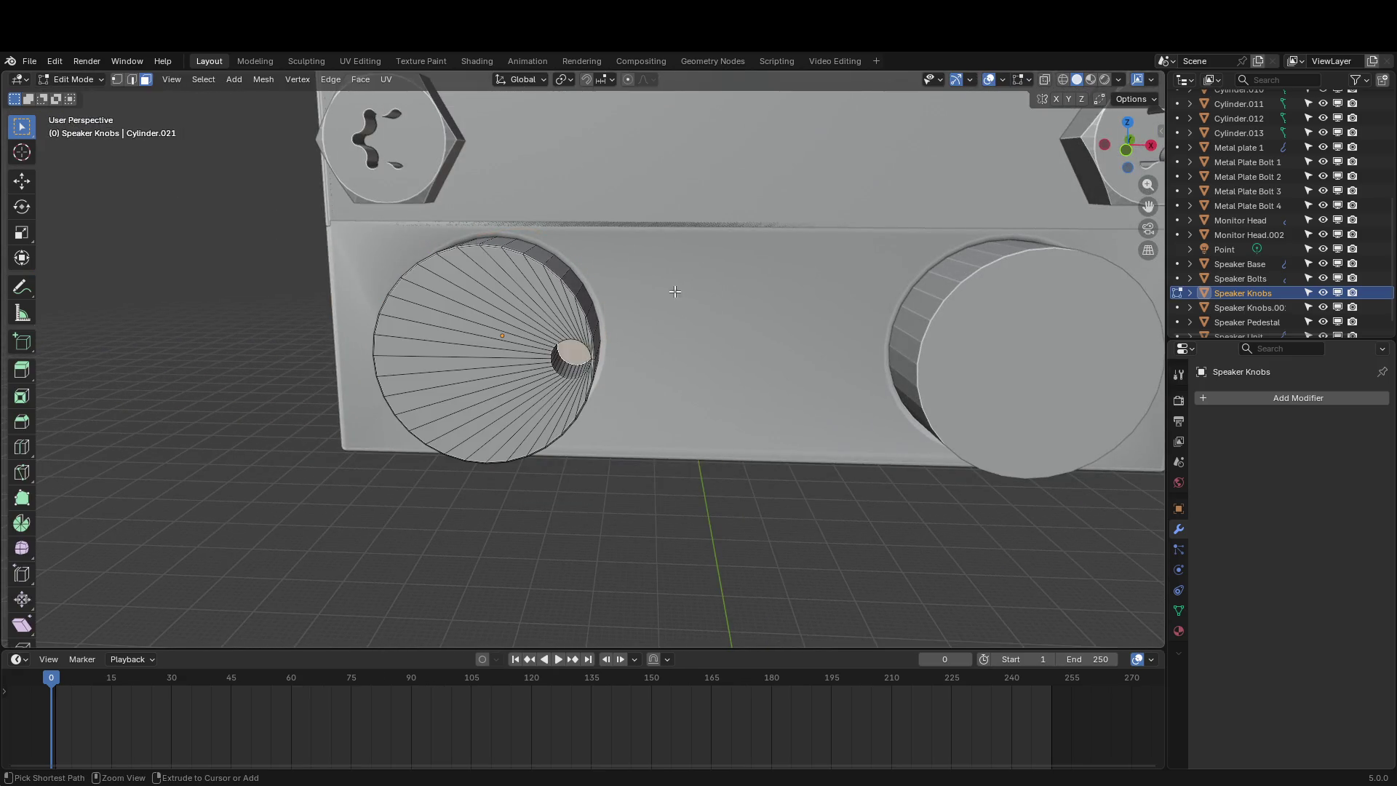
key(ctrl+z)
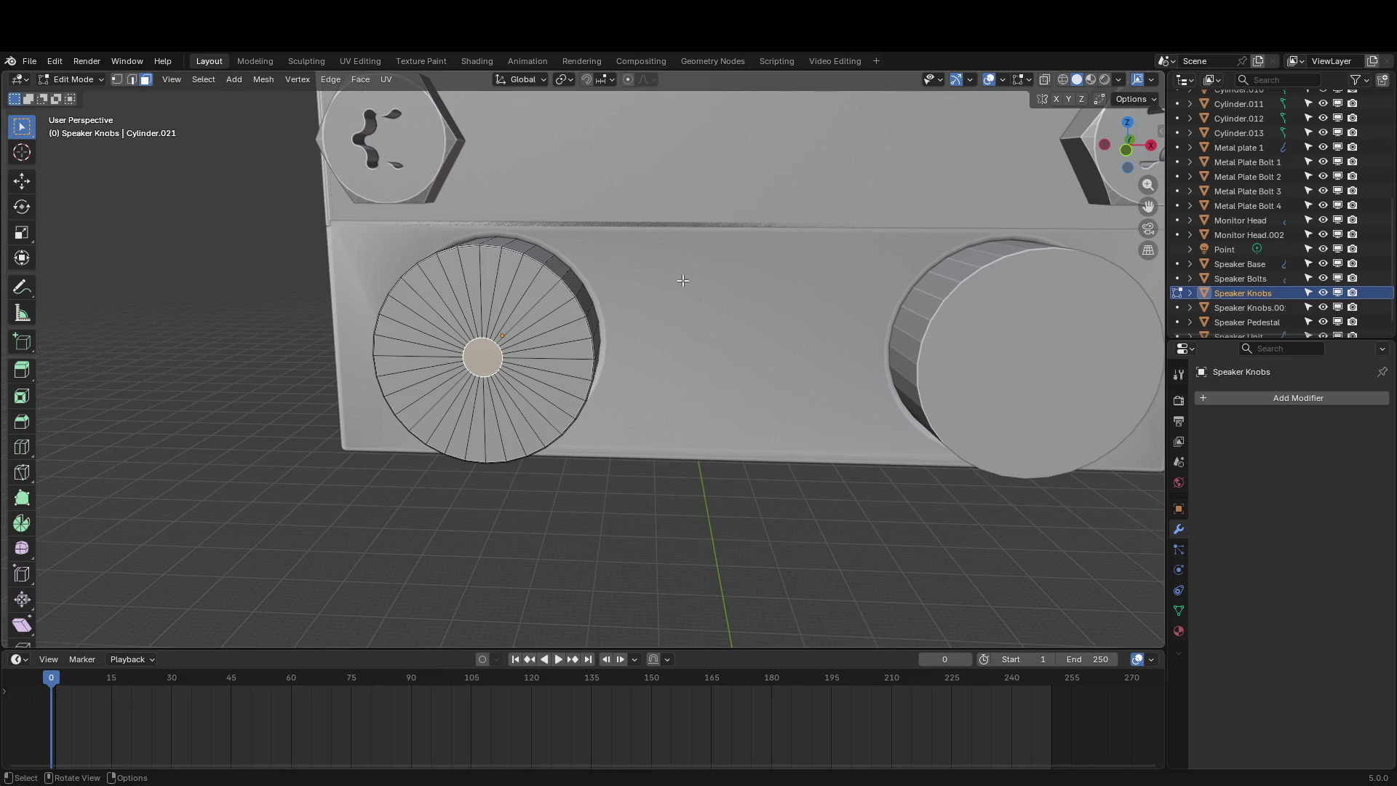
middle_drag(683, 280, 920, 365)
Scale the knob's centre face up to 1.521
key(s)
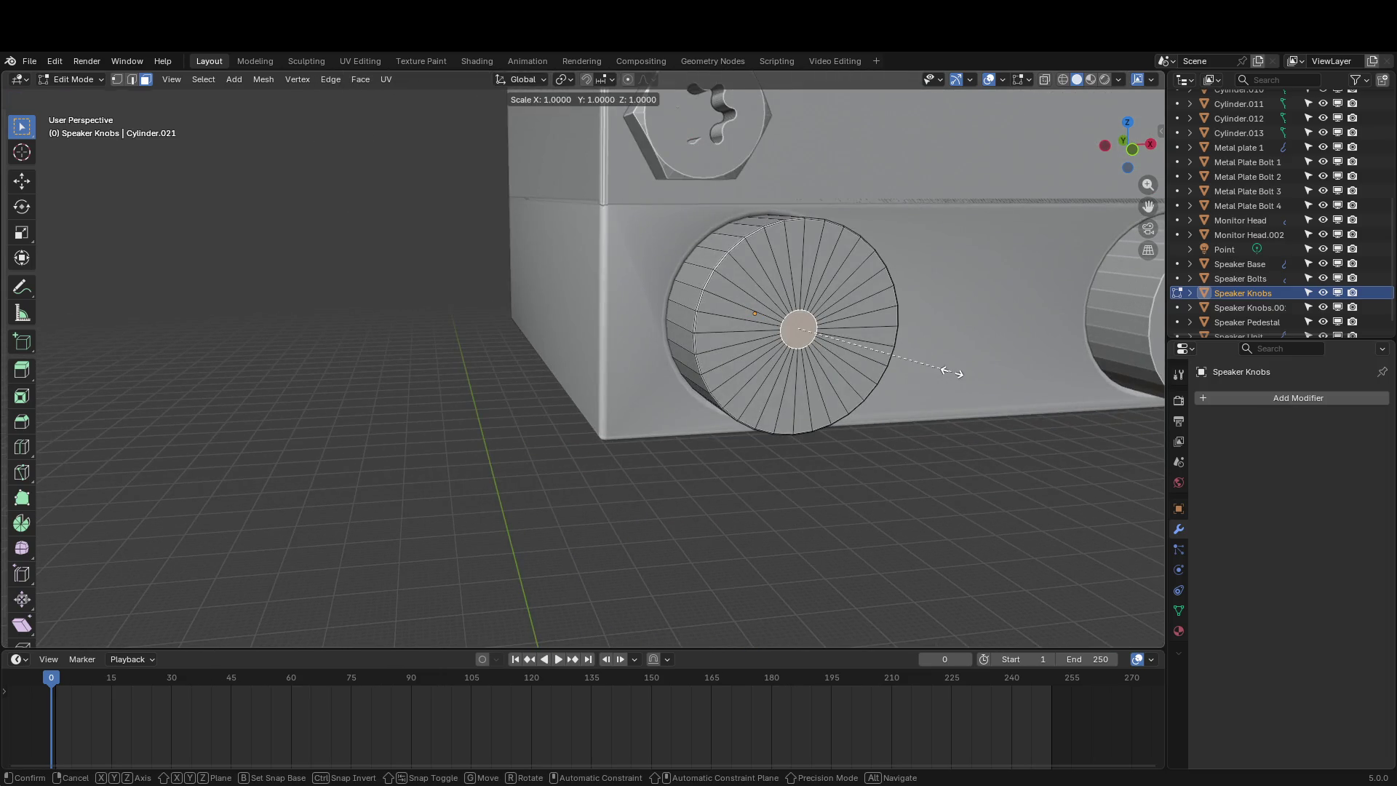
click(889, 385)
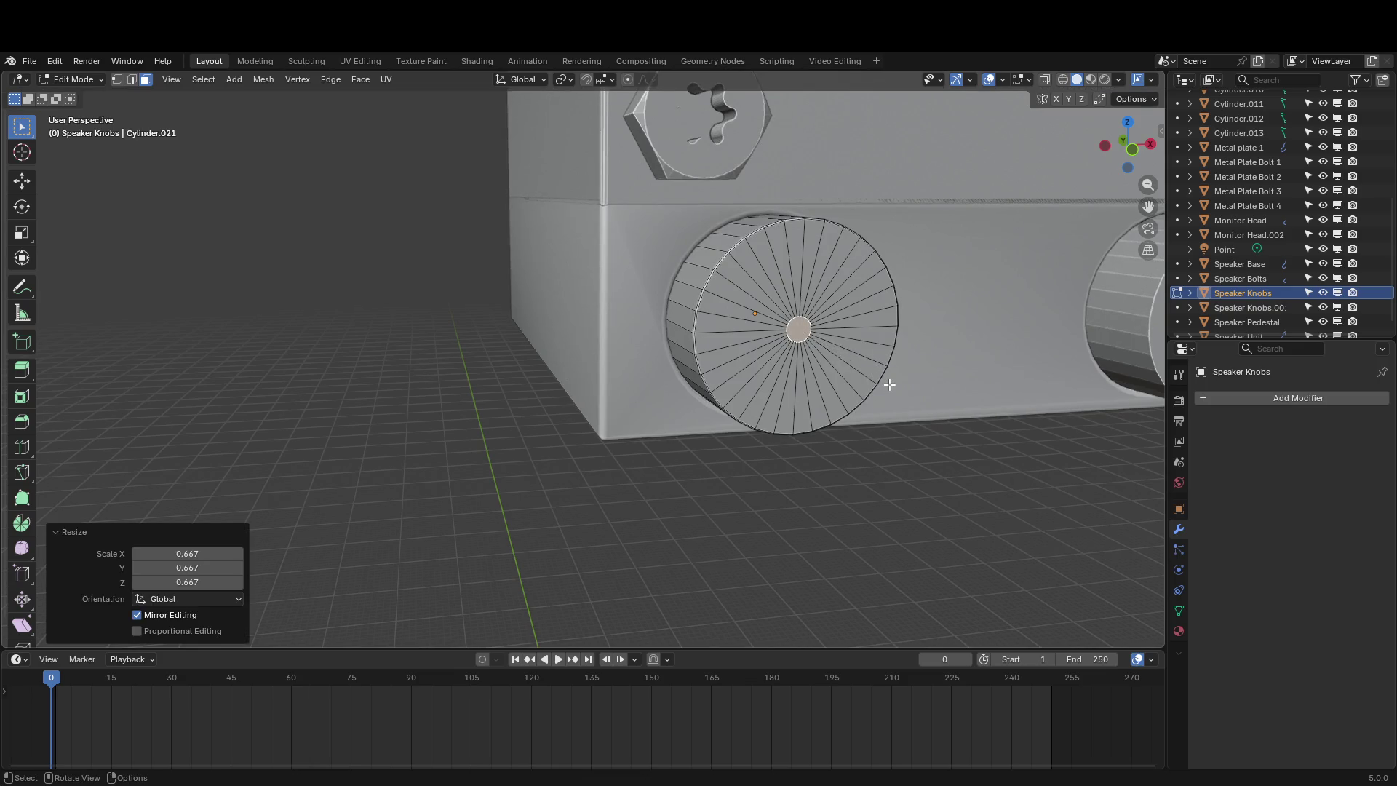
key(s)
click(942, 393)
Shift the centre face along X toward the knob's right edge, 2.5928 m in total
key(g)
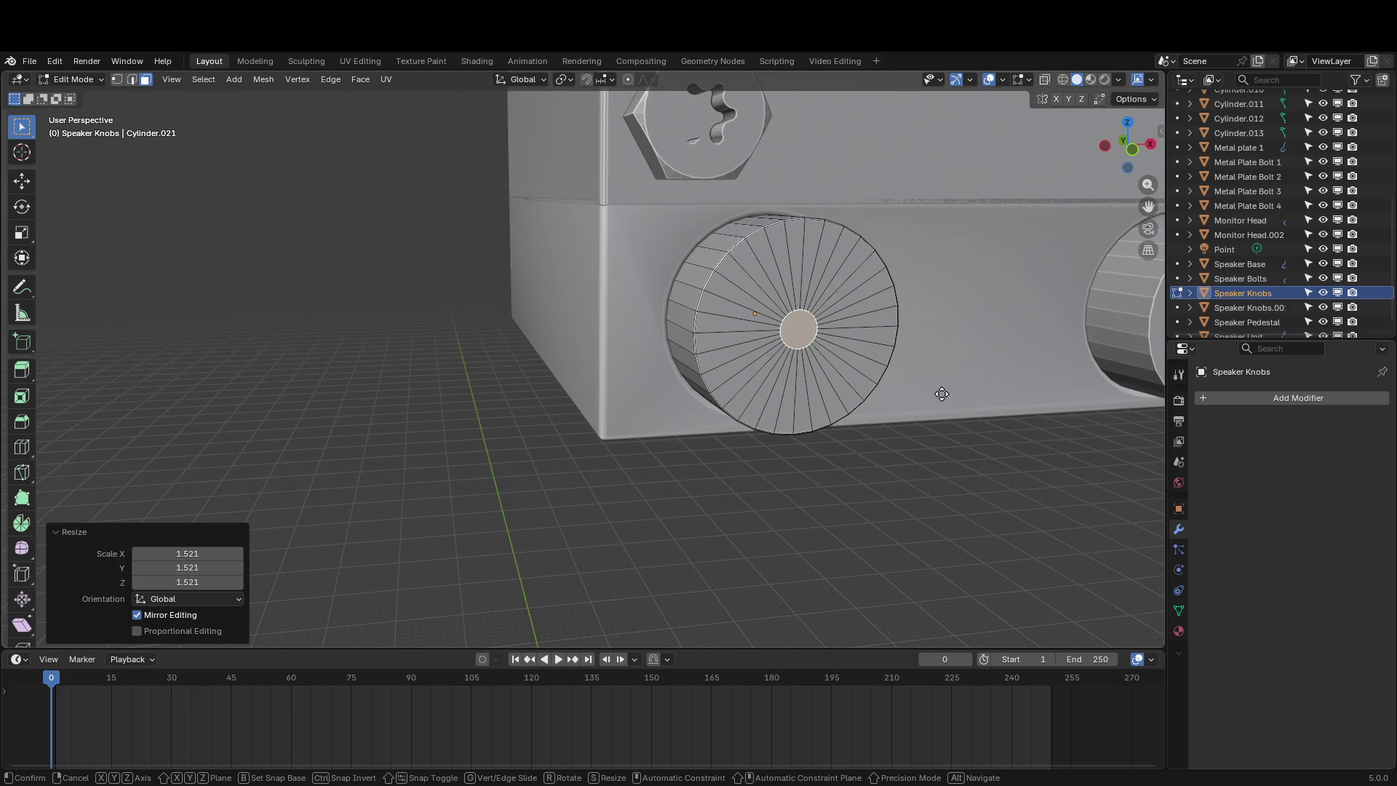
key(x)
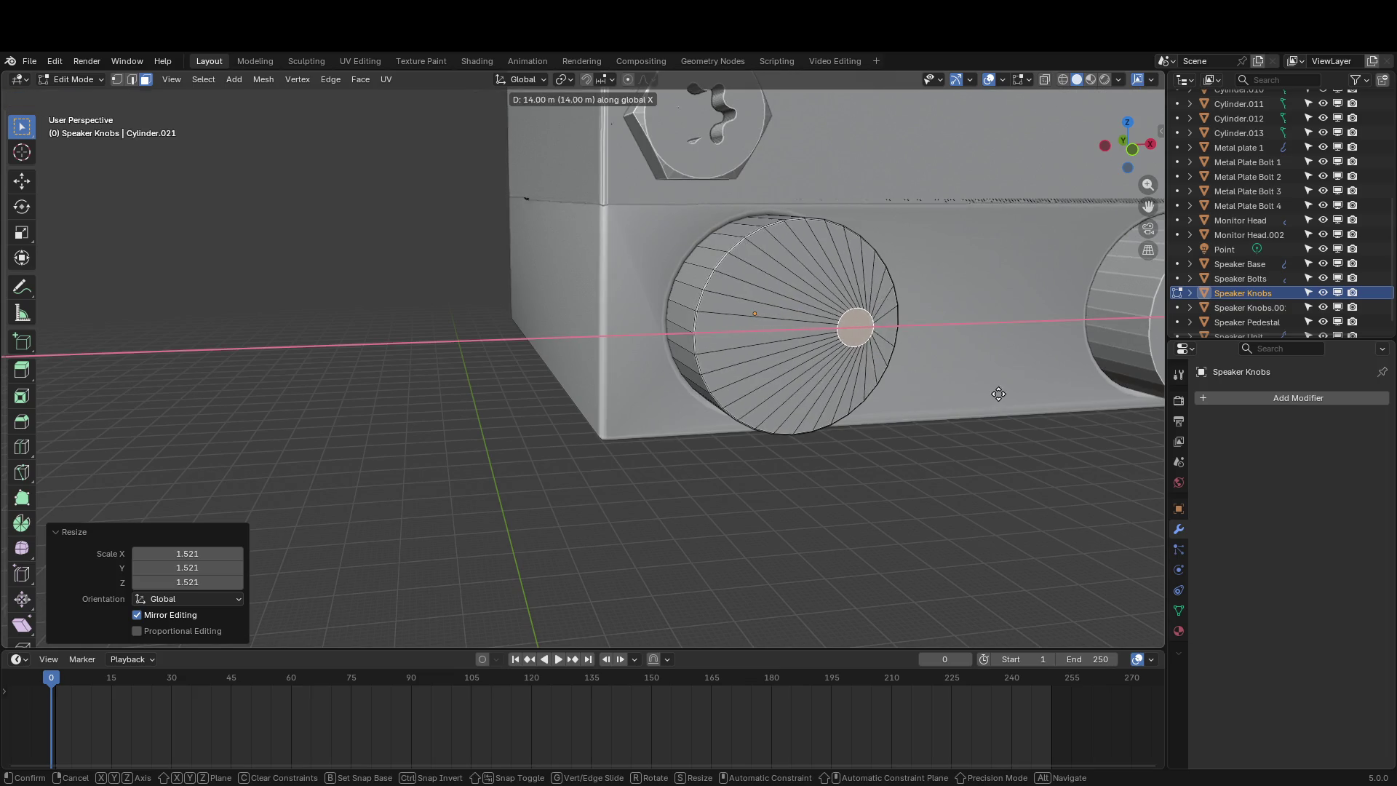
click(1006, 393)
key(r)
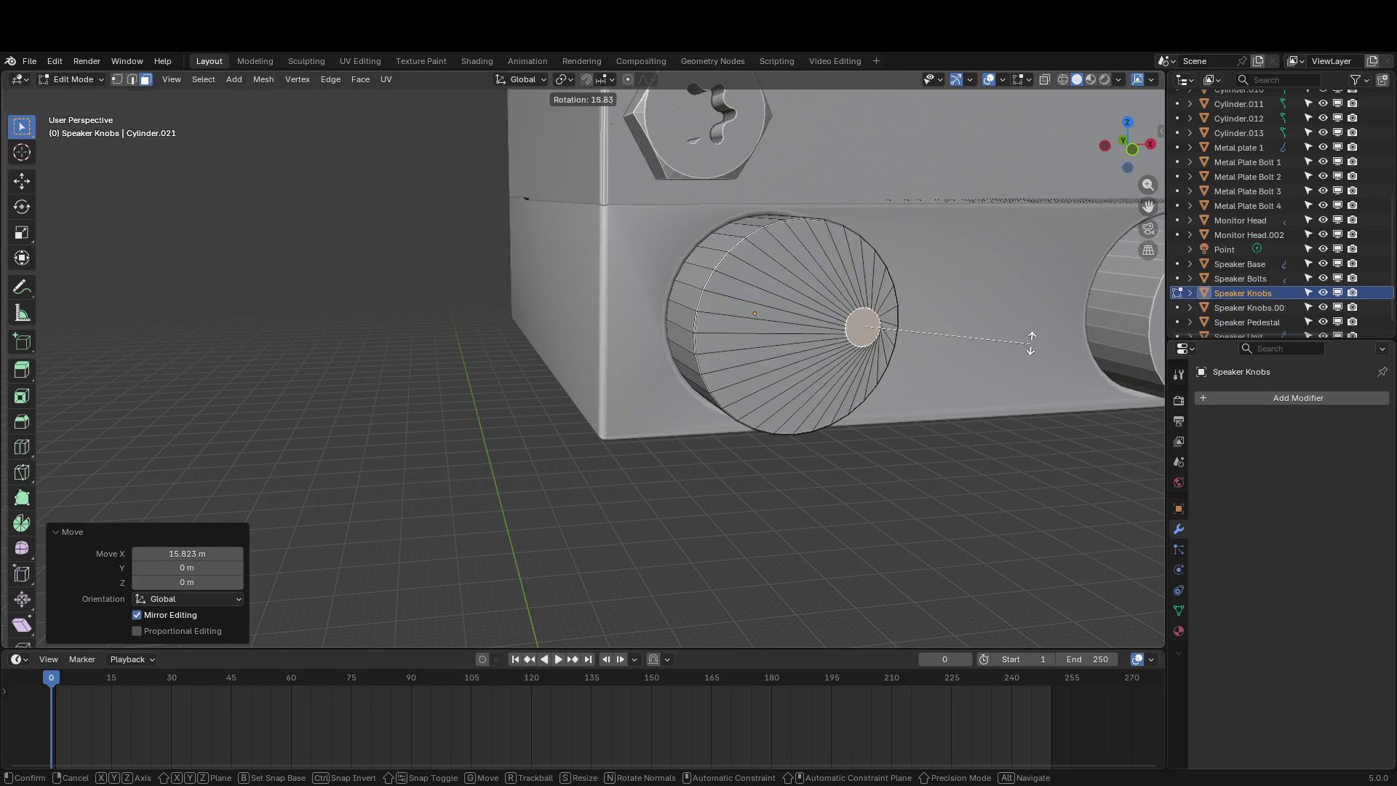
key(Escape)
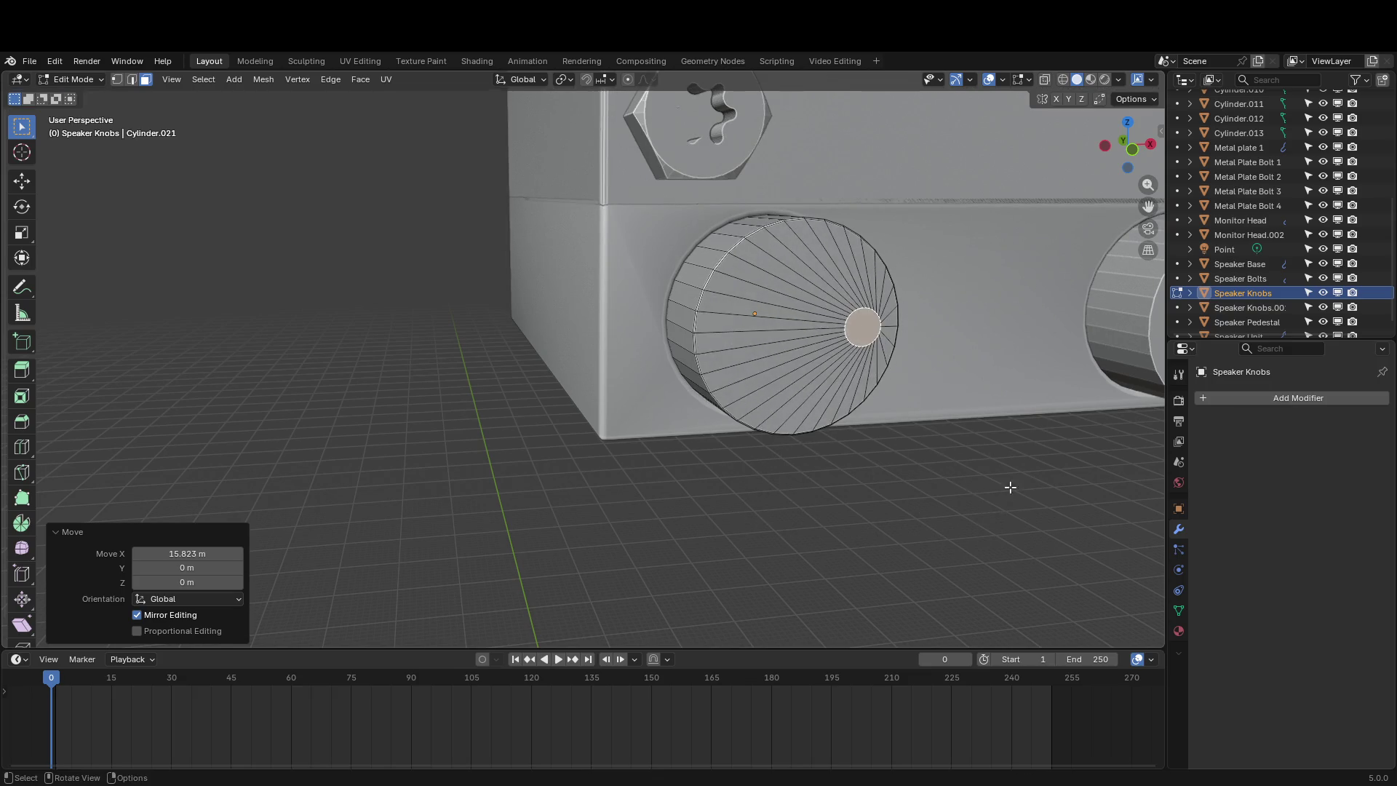
middle_drag(1007, 487, 982, 472)
key(g)
key(x)
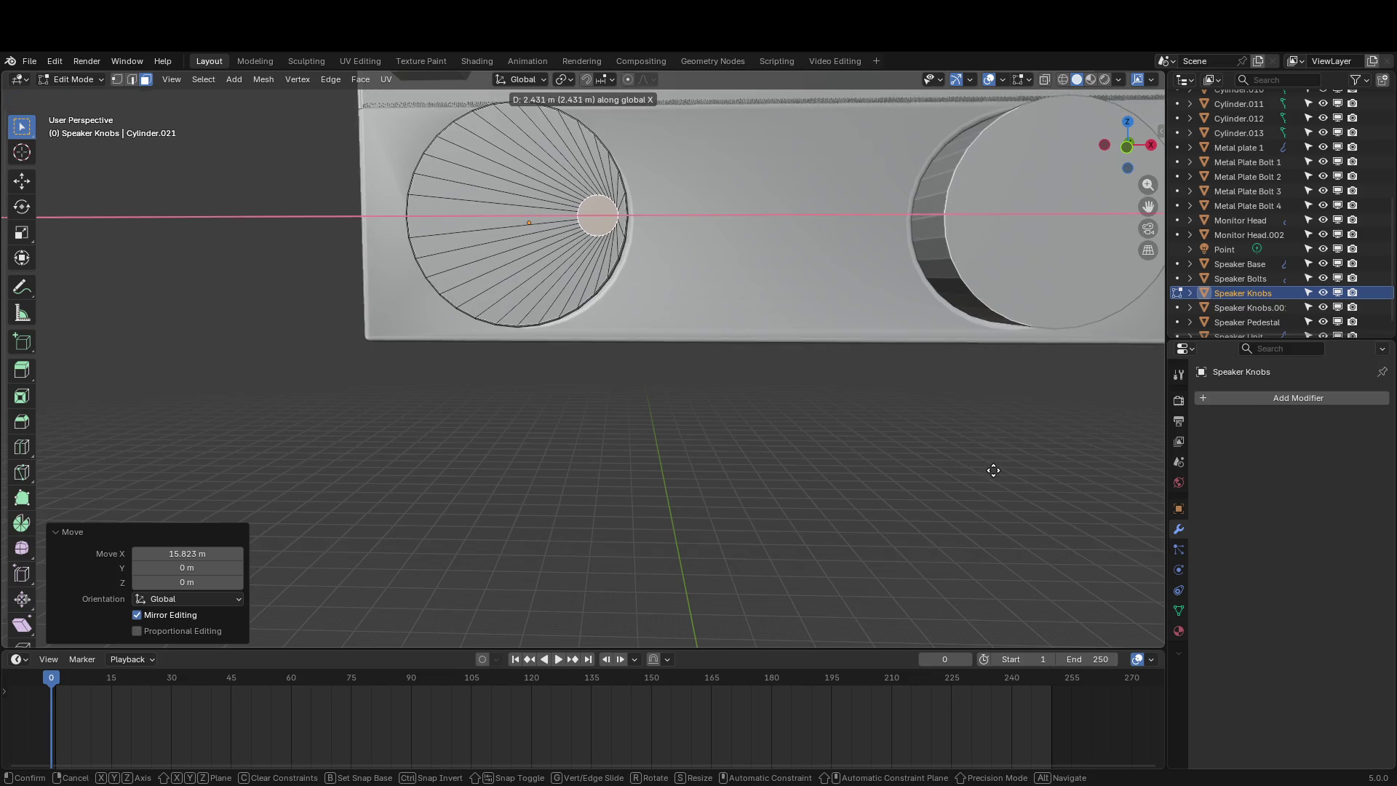
click(992, 474)
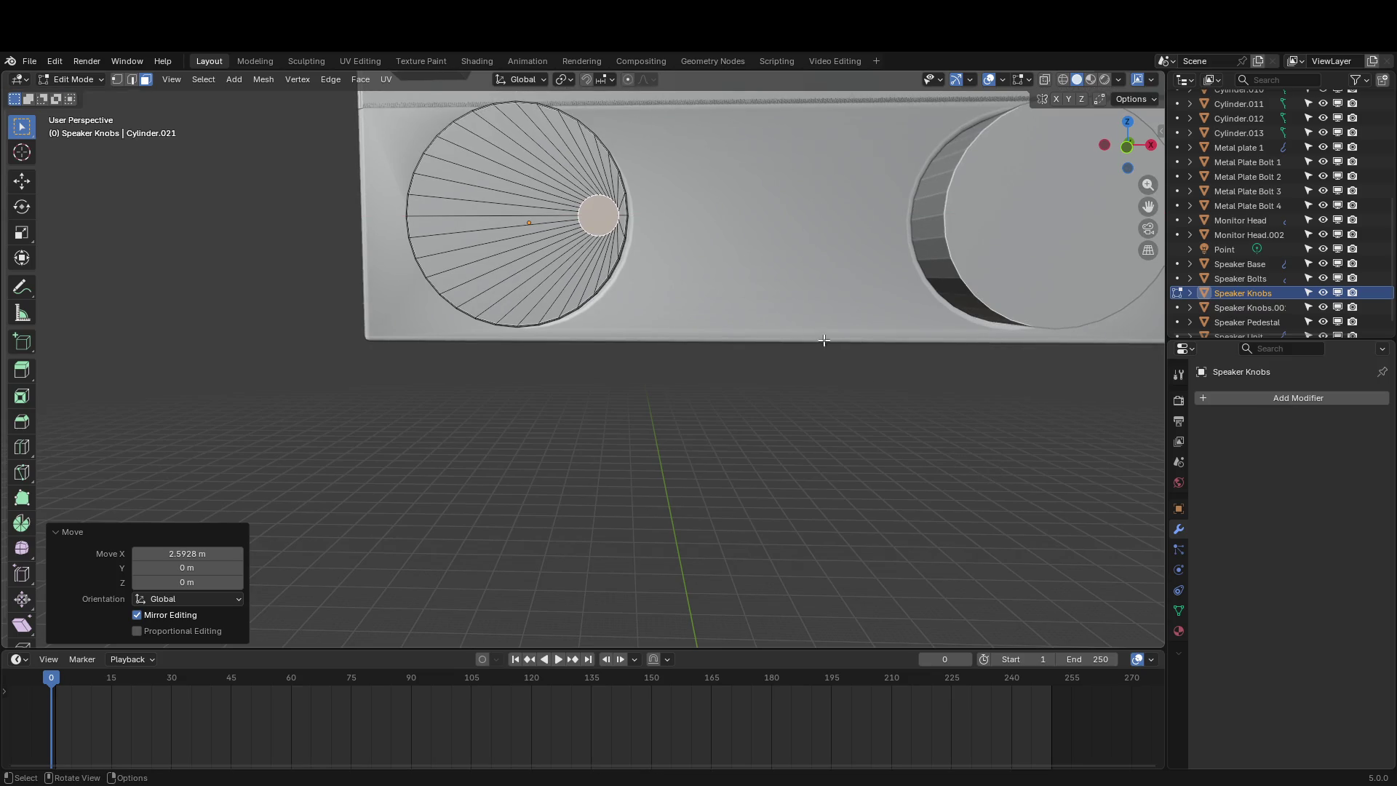
shift+middle_drag(799, 329, 828, 336)
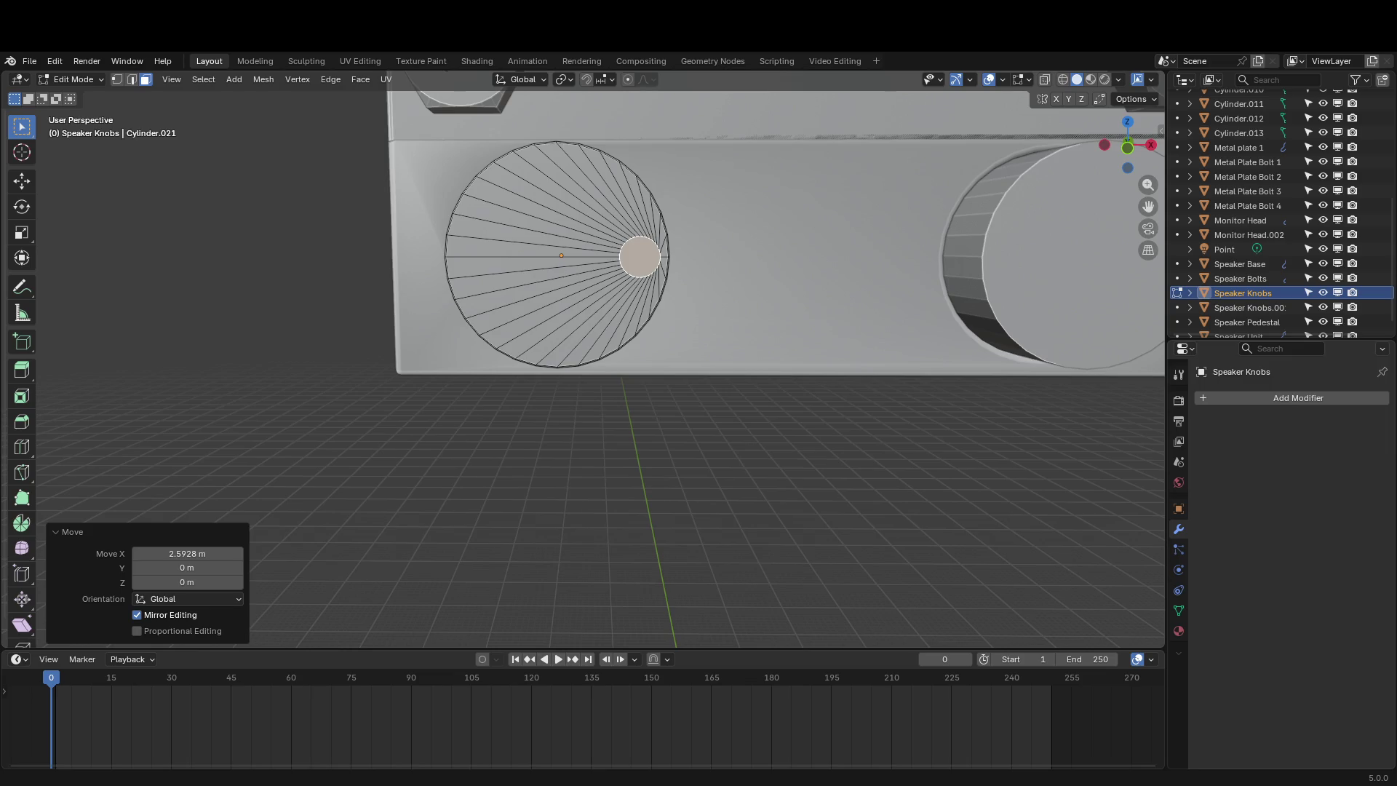
shift+middle_drag(532, 284, 546, 304)
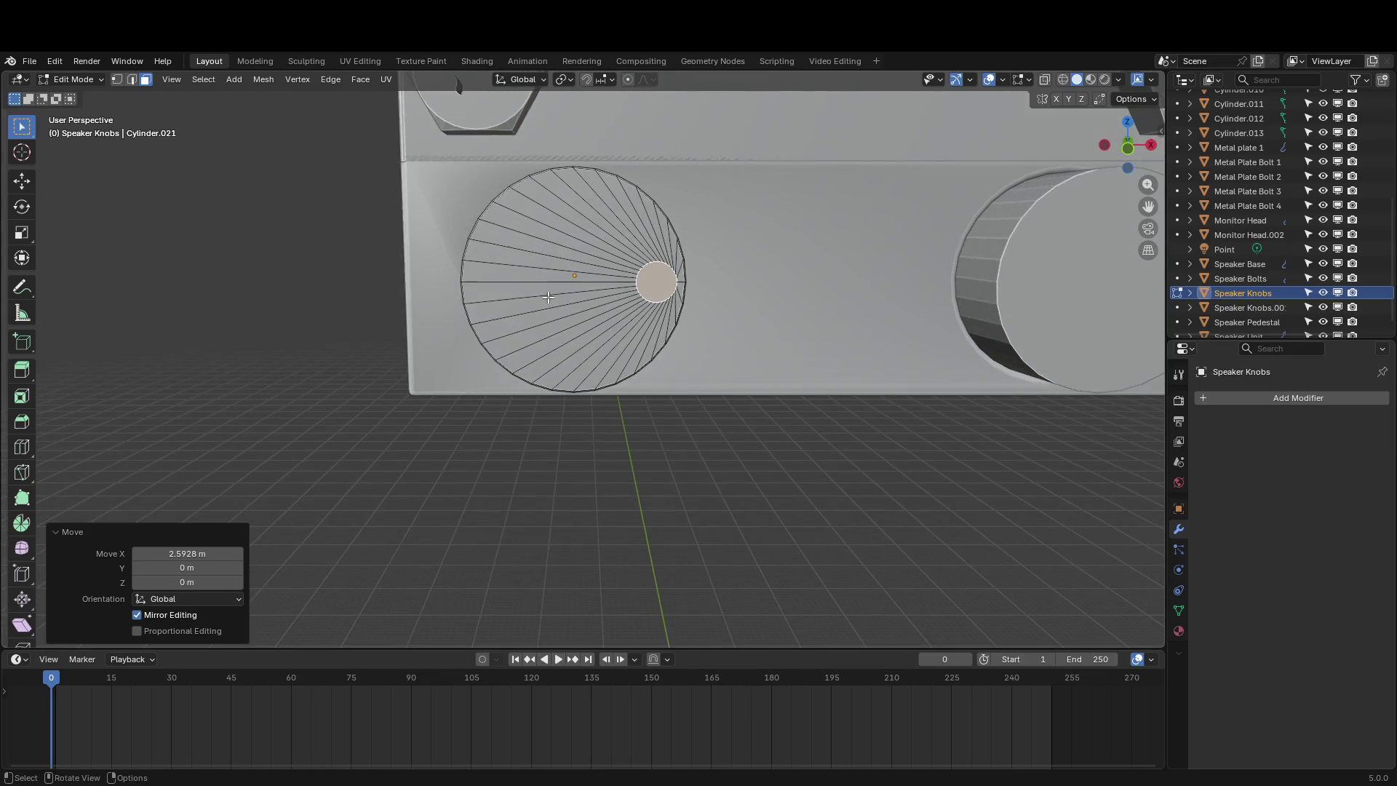
Set the Speaker Knobs origin to geometry in Object Mode, then go back into Edit Mode
click(546, 304)
right_click(443, 291)
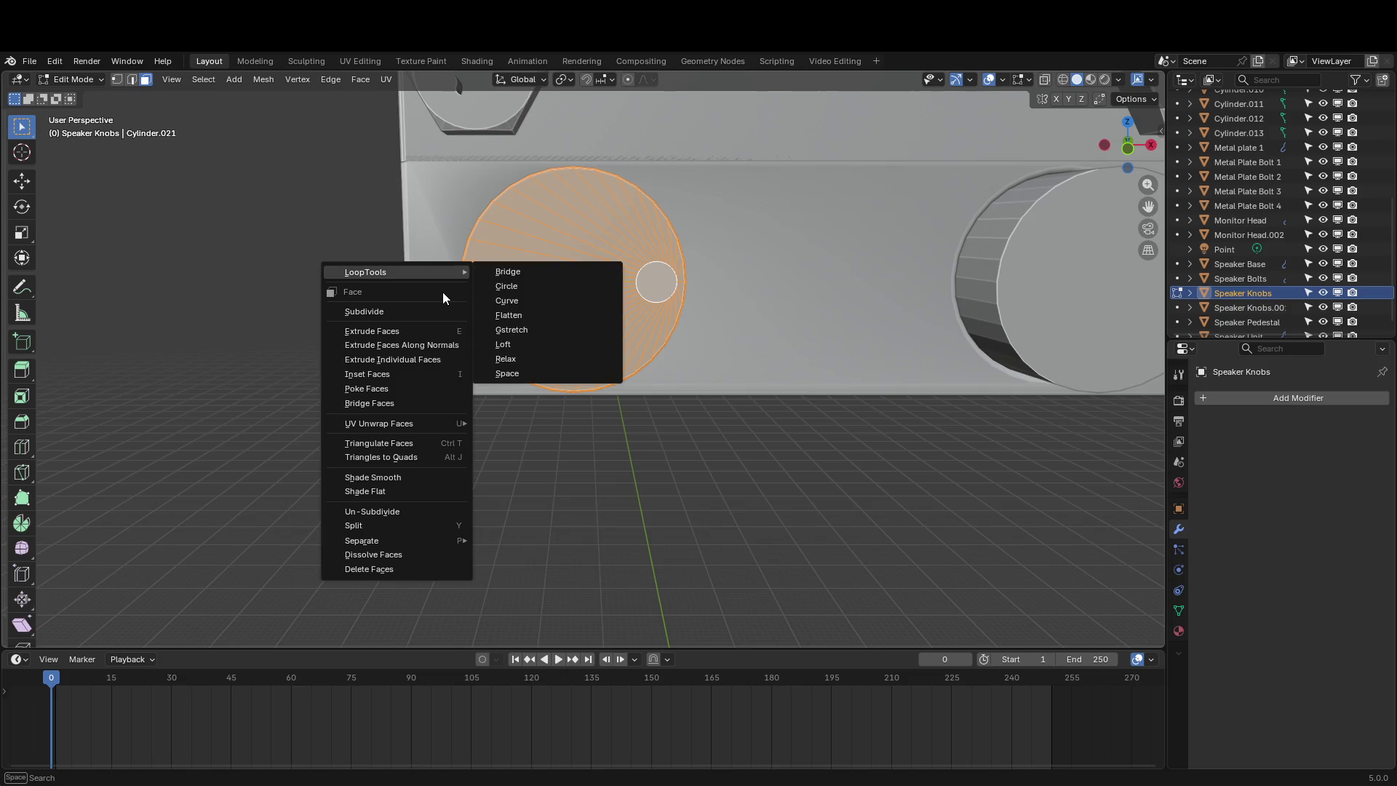
key(Escape)
key(Tab)
right_click(434, 390)
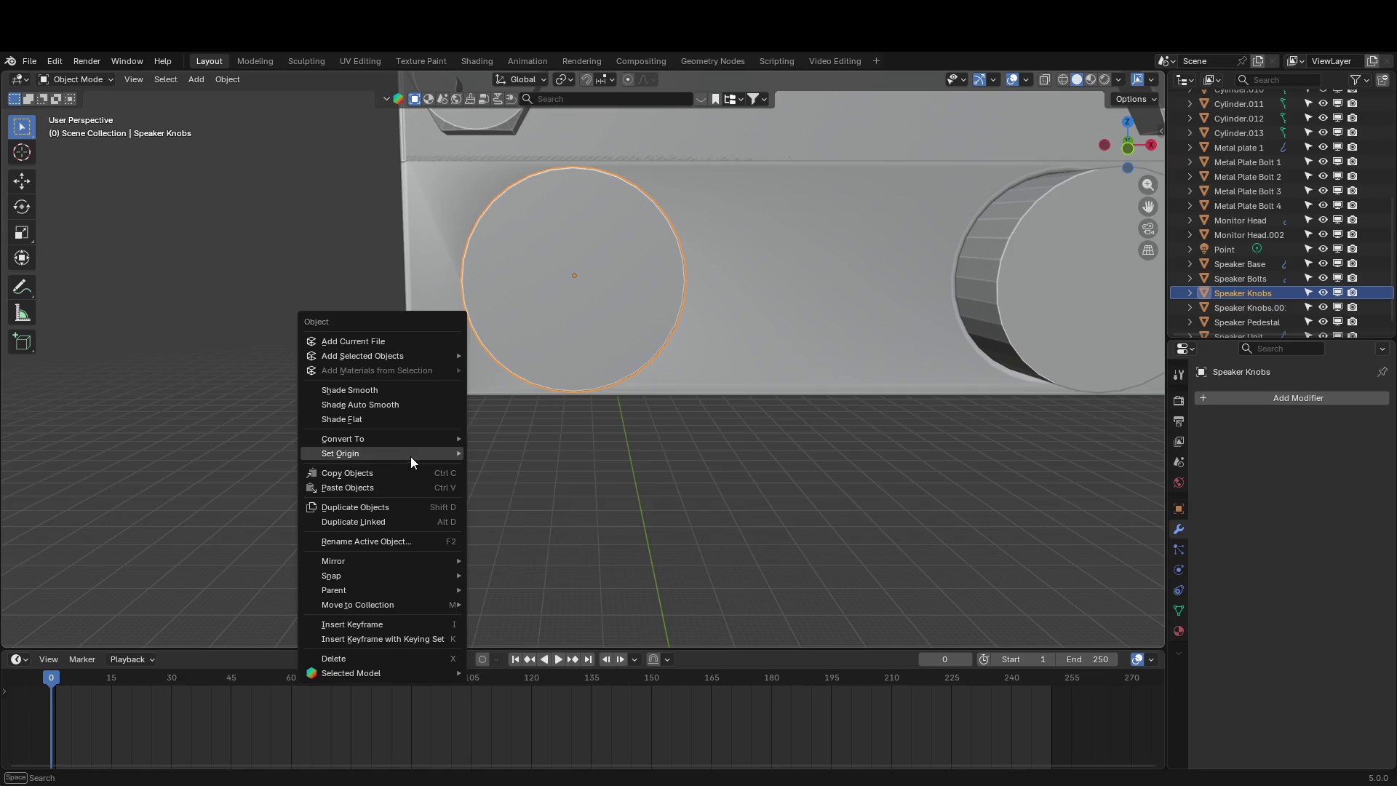
mouse_move(417, 452)
click(492, 468)
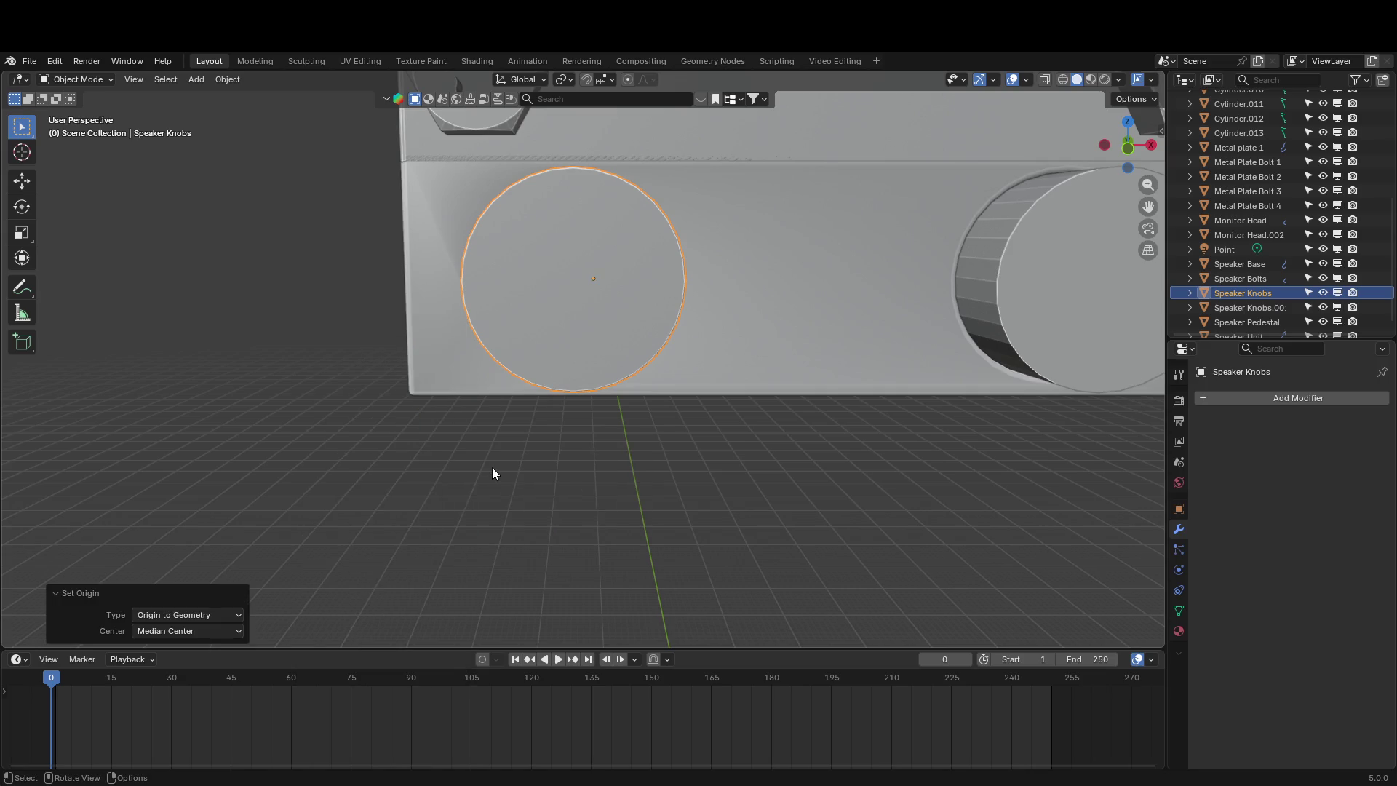
middle_drag(496, 466, 498, 469)
key(Tab)
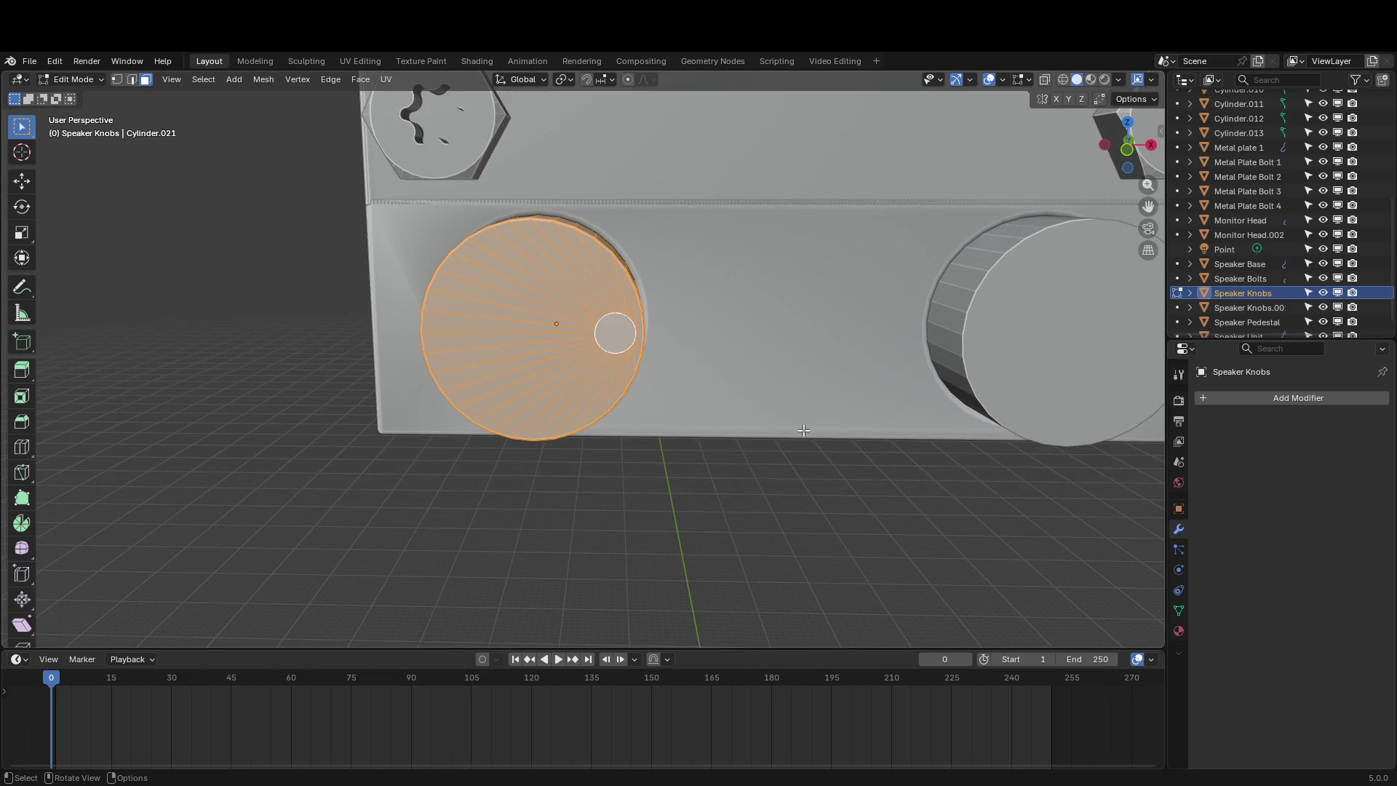
key(r)
right_click(813, 304)
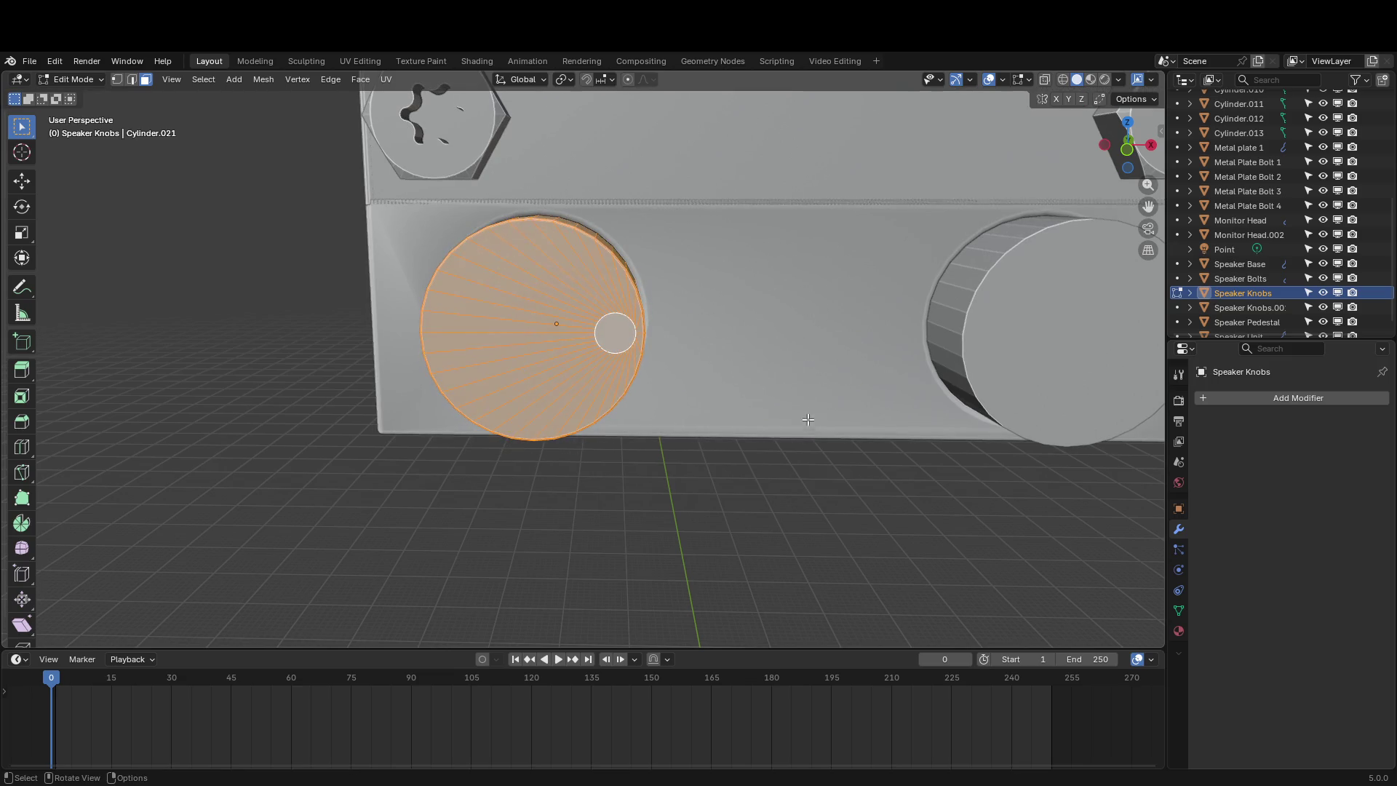
click(591, 335)
click(626, 336)
middle_drag(627, 336, 654, 331)
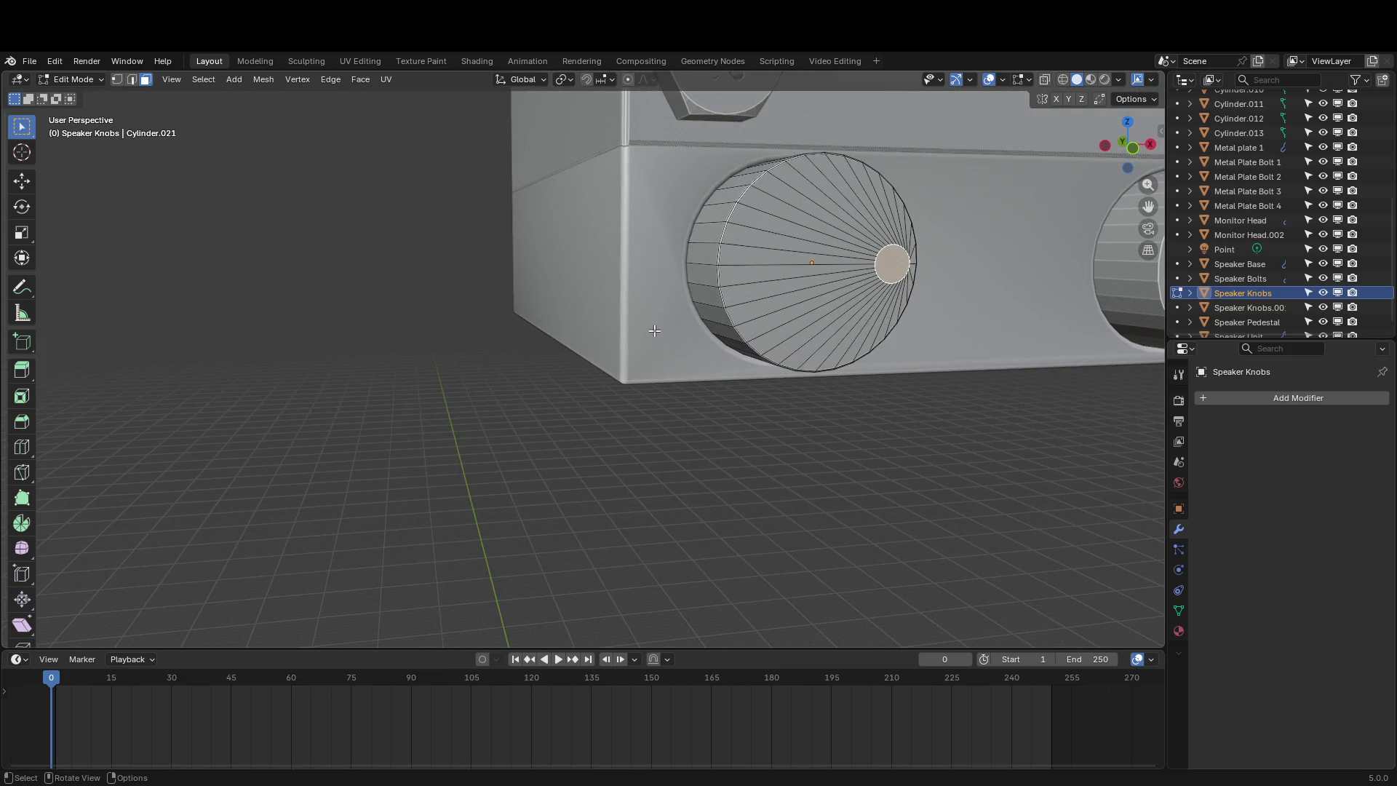
key(r)
right_click(786, 394)
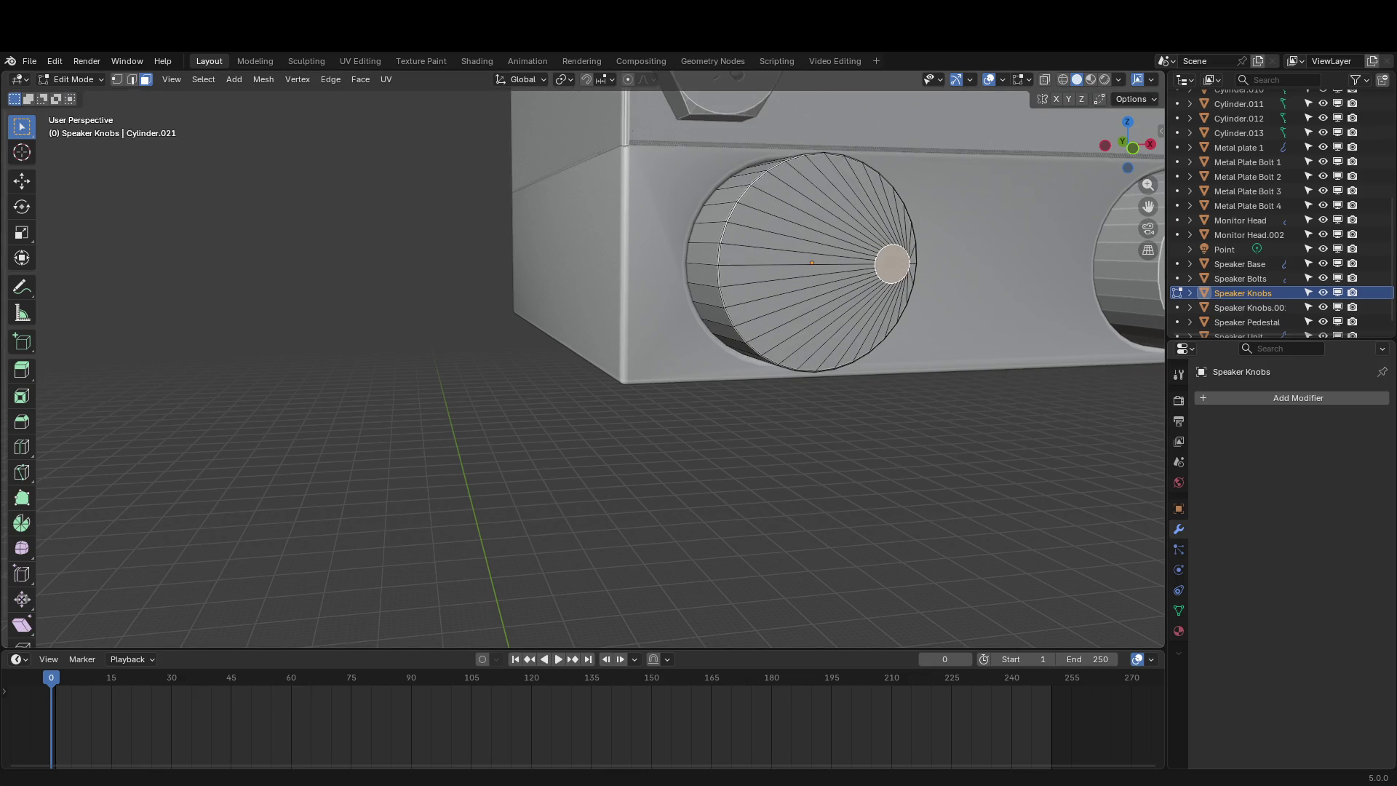
mouse_move(647, 521)
shift+middle_down()
mouse_move(586, 521)
mouse_move(651, 531)
shift+middle_up()
key(r)
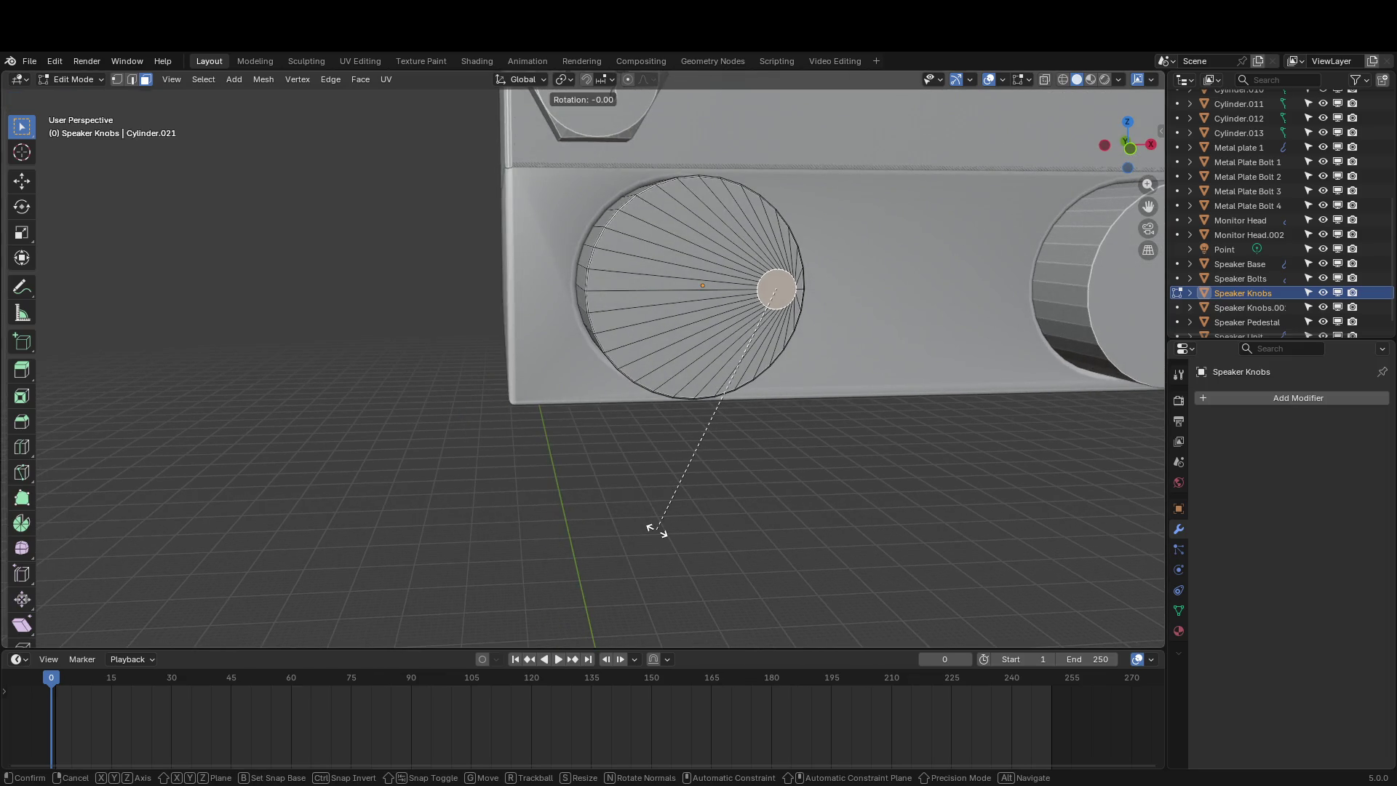
key(x)
key(y)
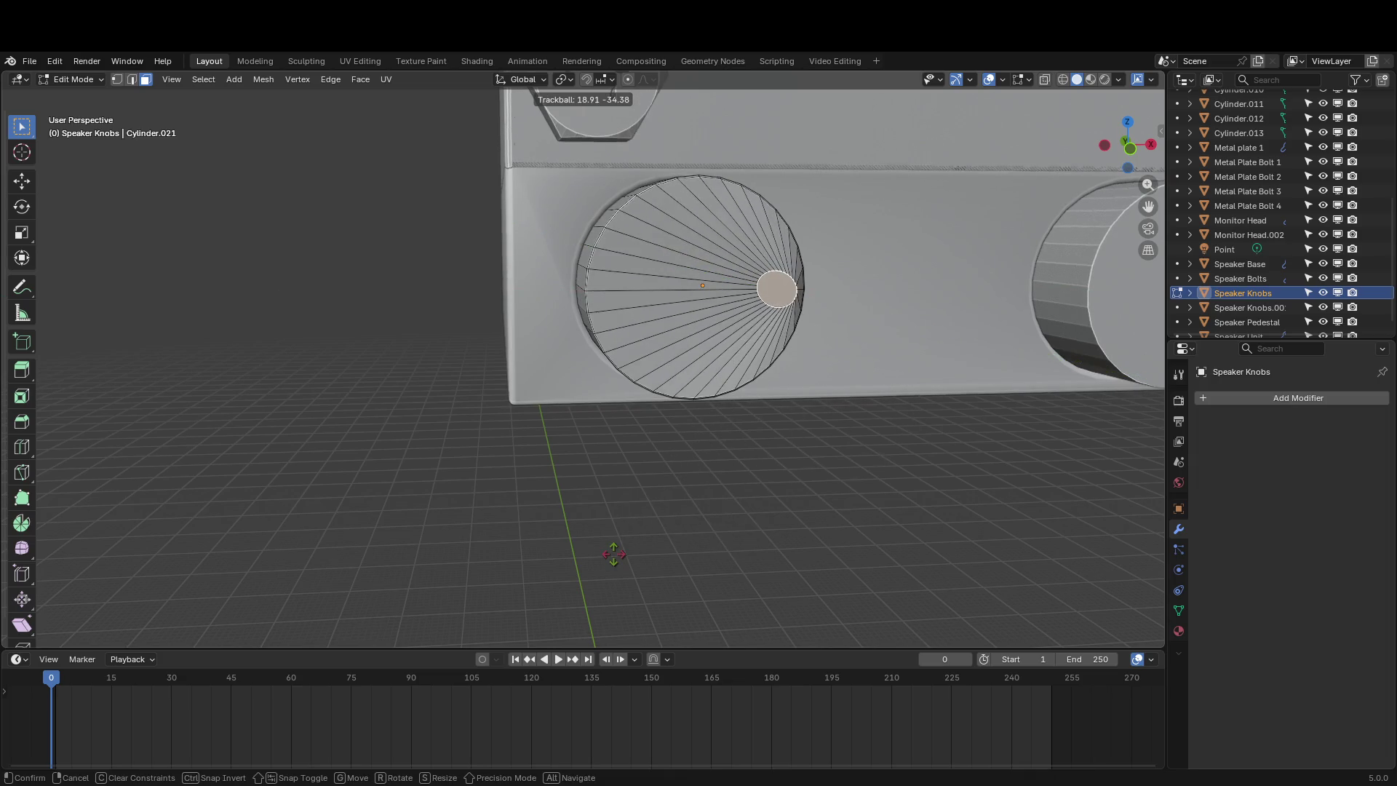
key(Escape)
key(r)
key(x)
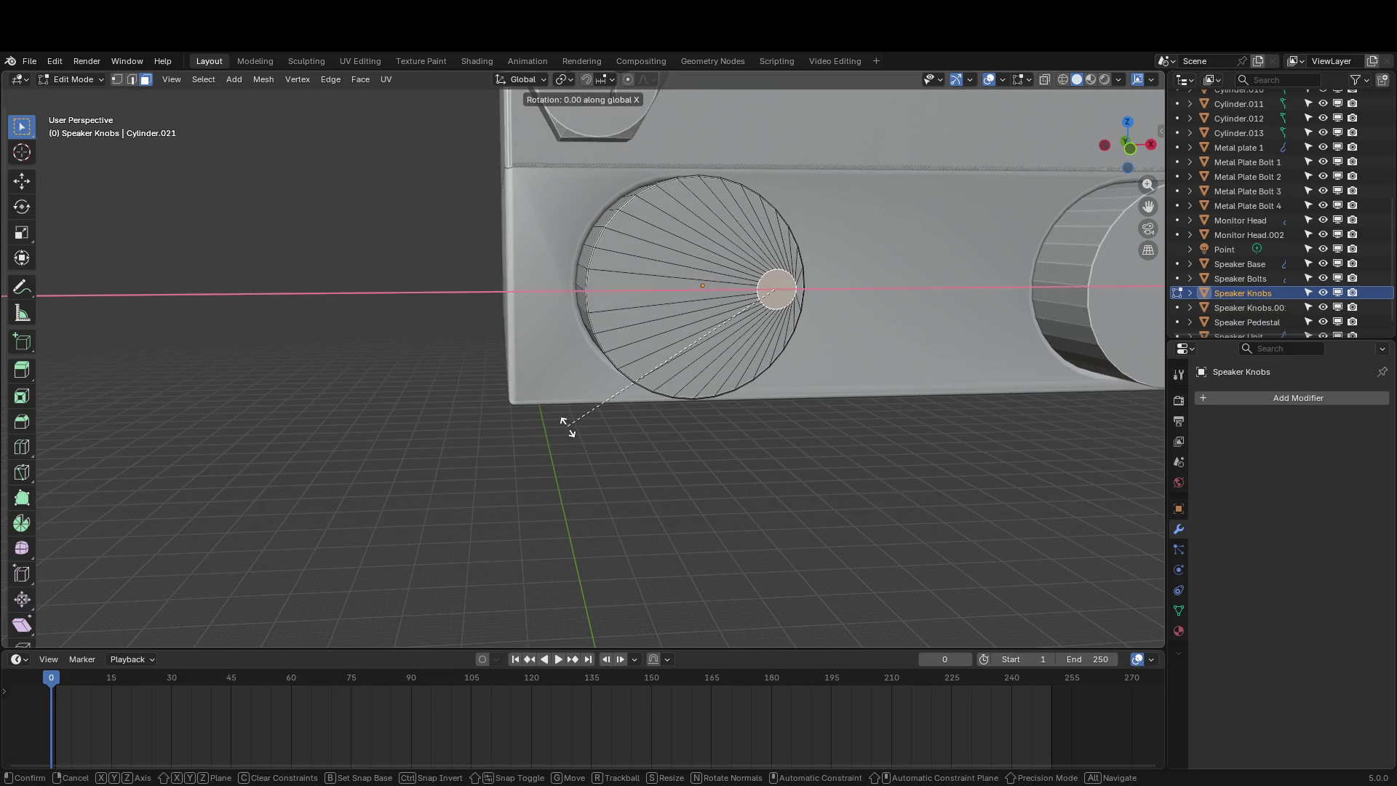
key(y)
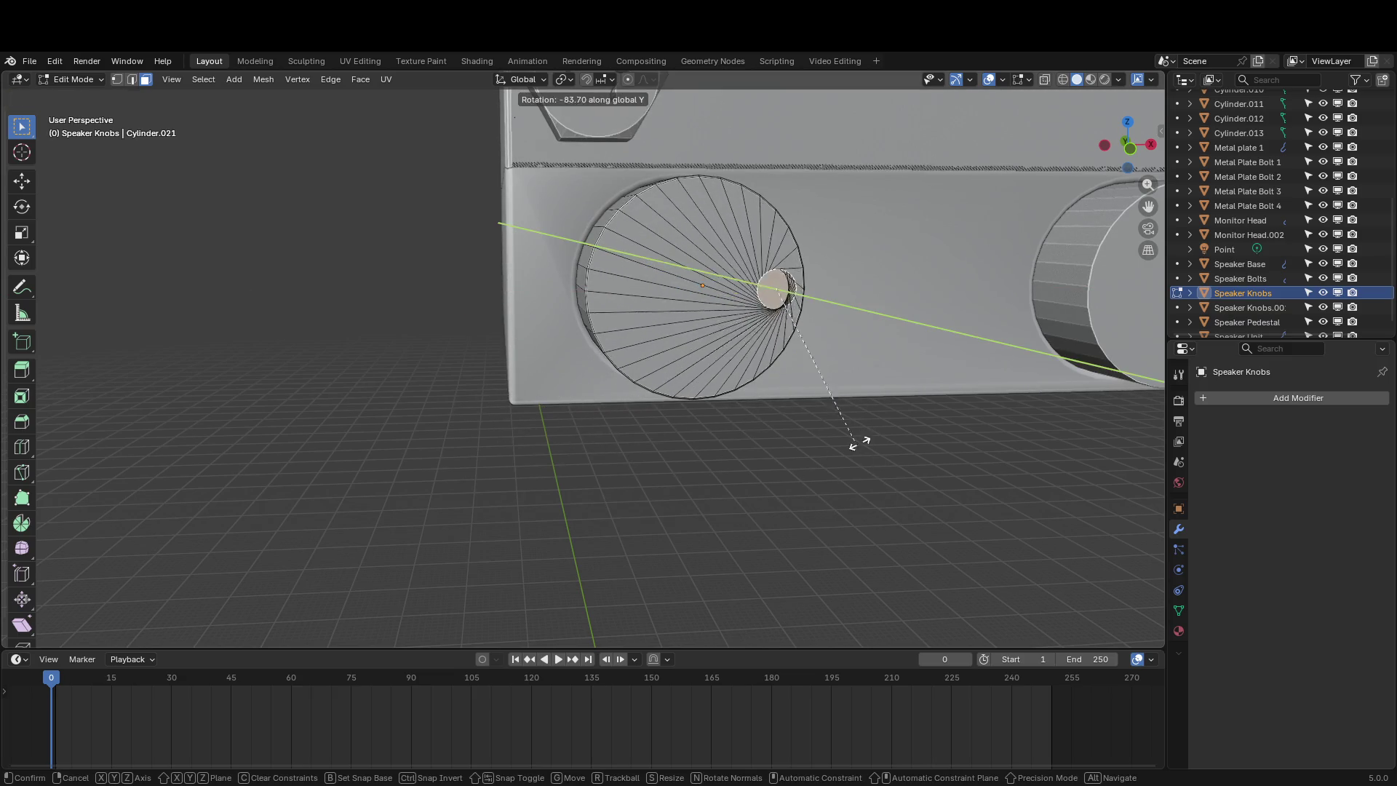
click(337, 487)
key(r)
key(z)
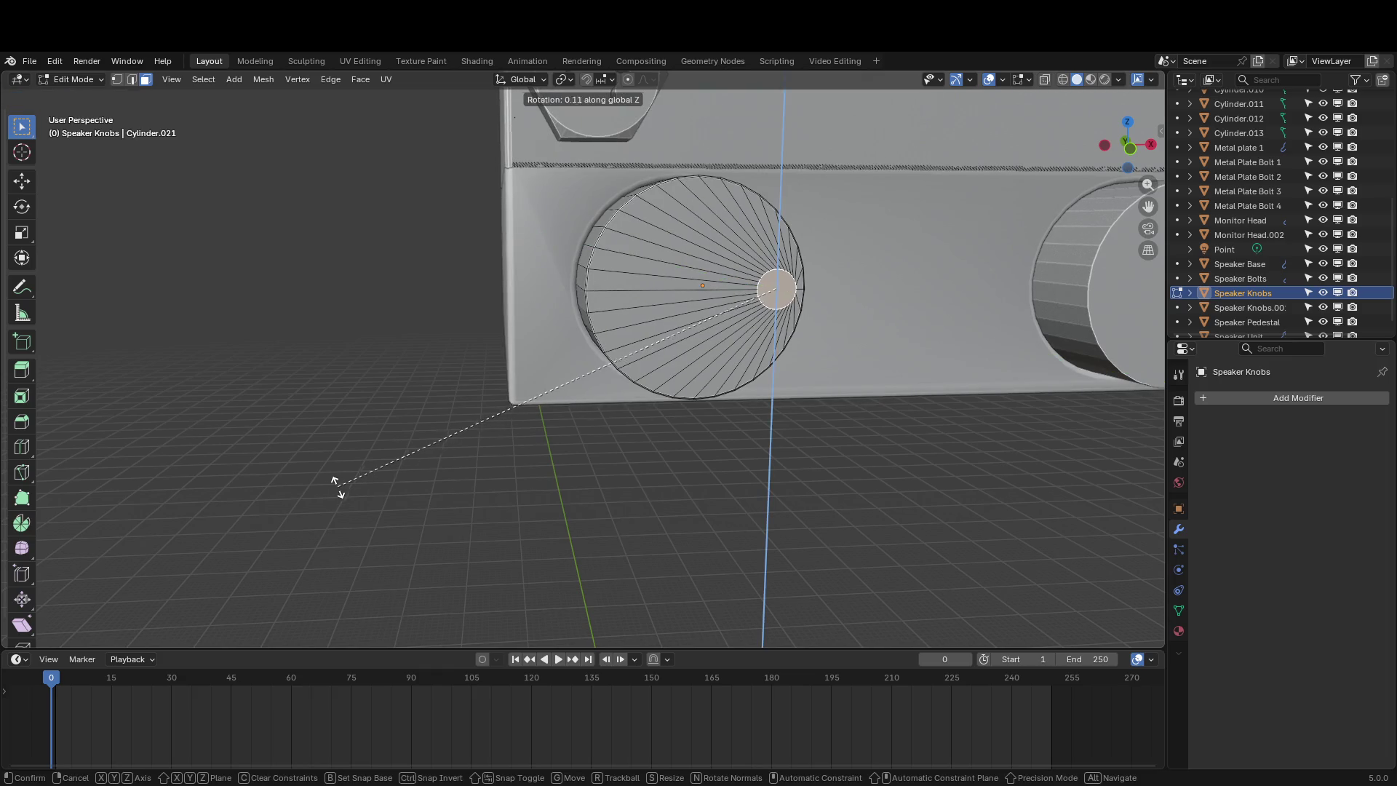
key(Escape)
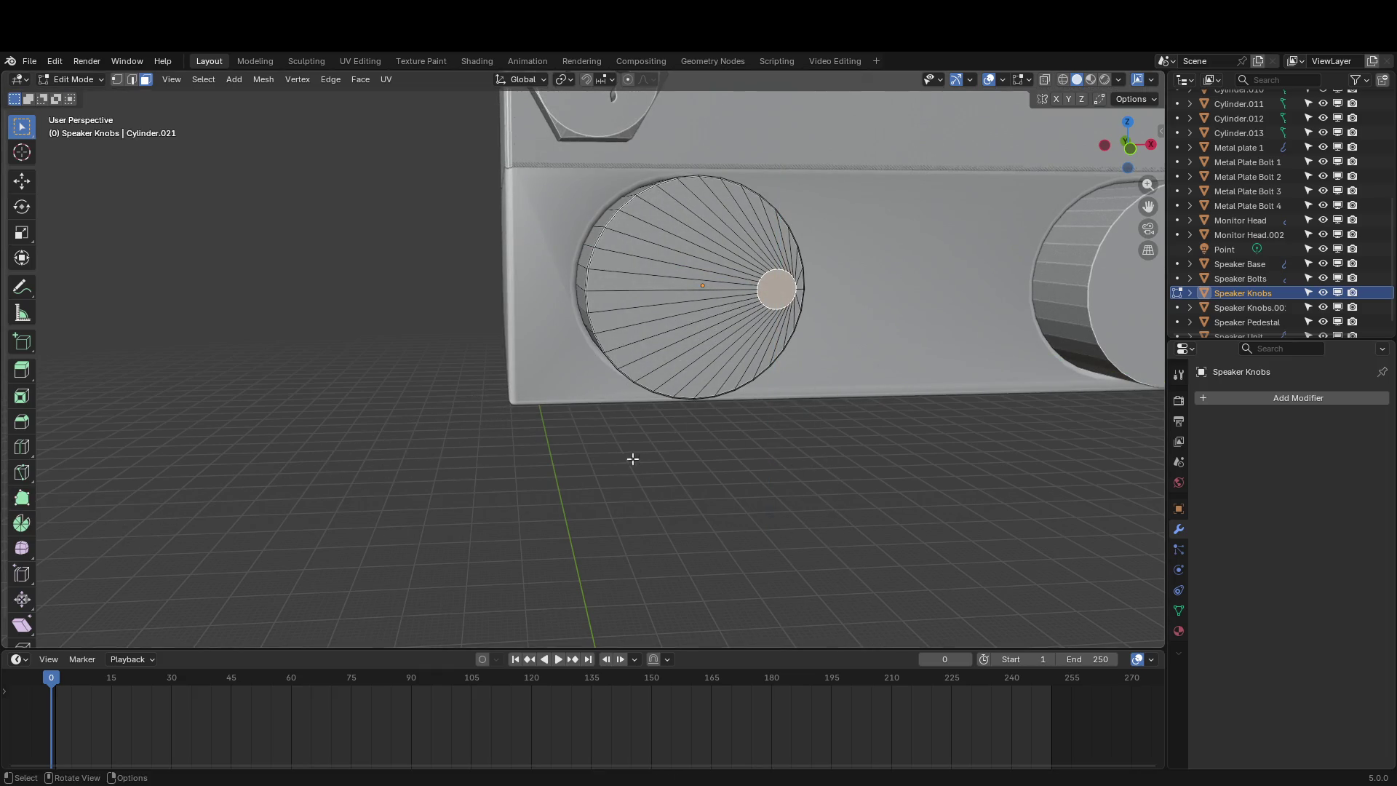
mouse_move(633, 458)
middle_down()
mouse_move(565, 461)
mouse_move(655, 459)
middle_up()
key(Tab)
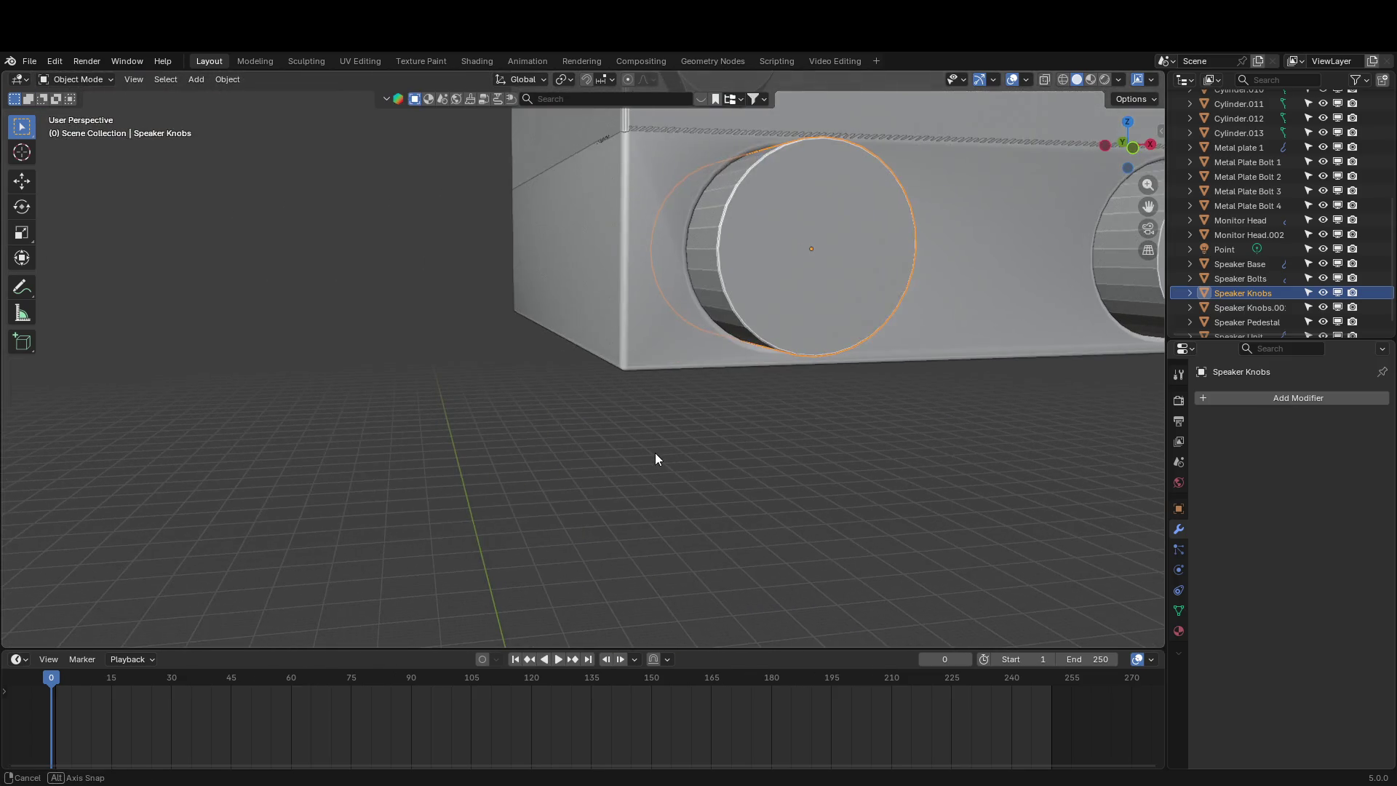
key(Tab)
scroll(958, 466, up, 2)
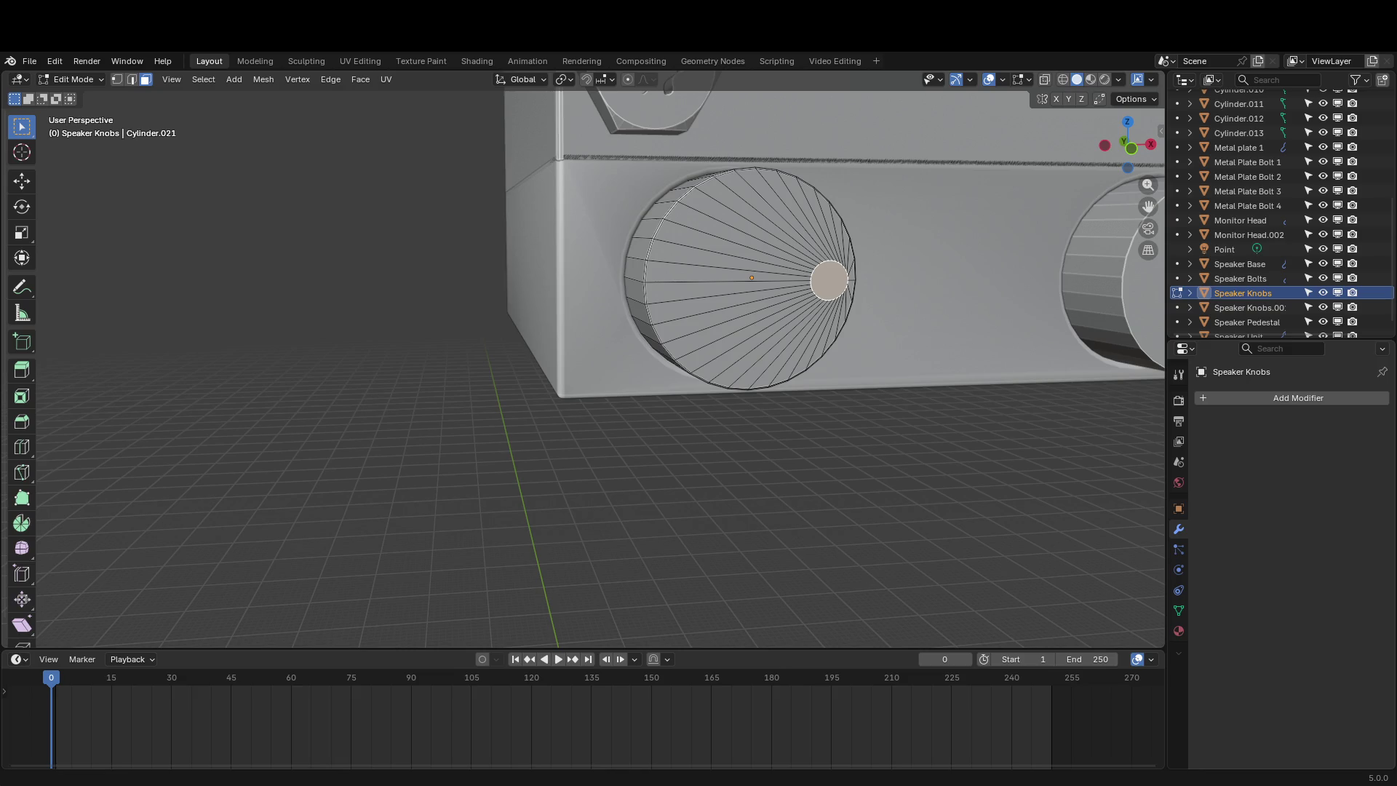
middle_drag(335, 352, 290, 352)
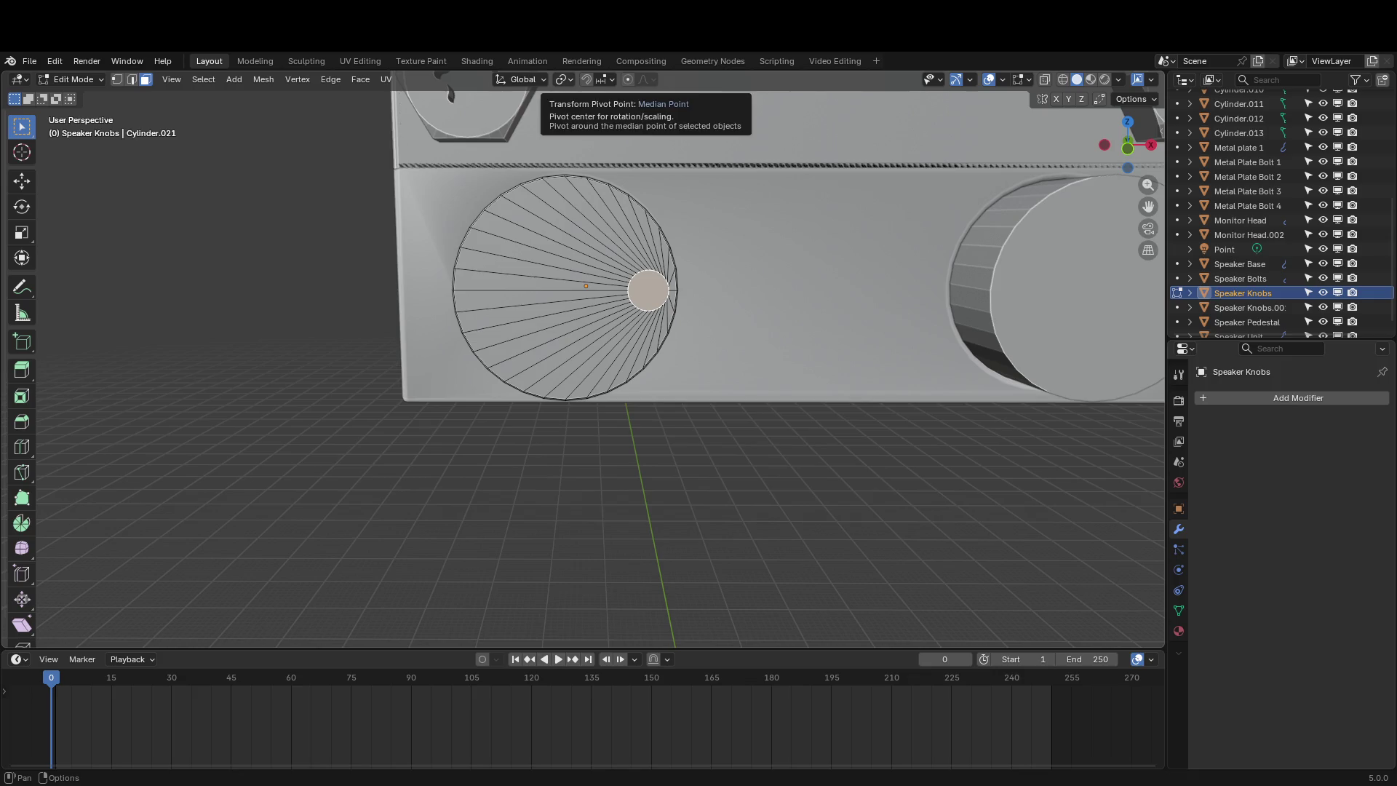
click(563, 82)
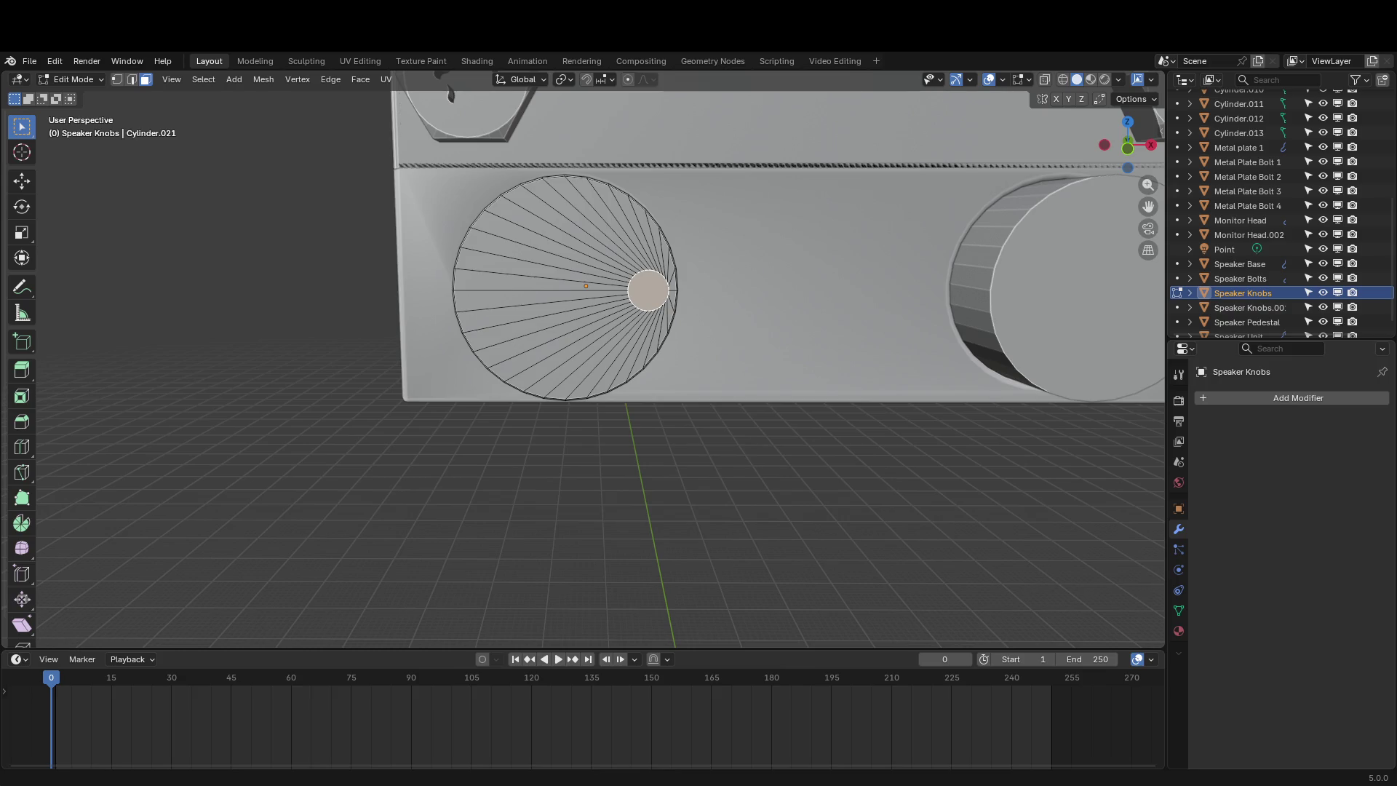
click(516, 81)
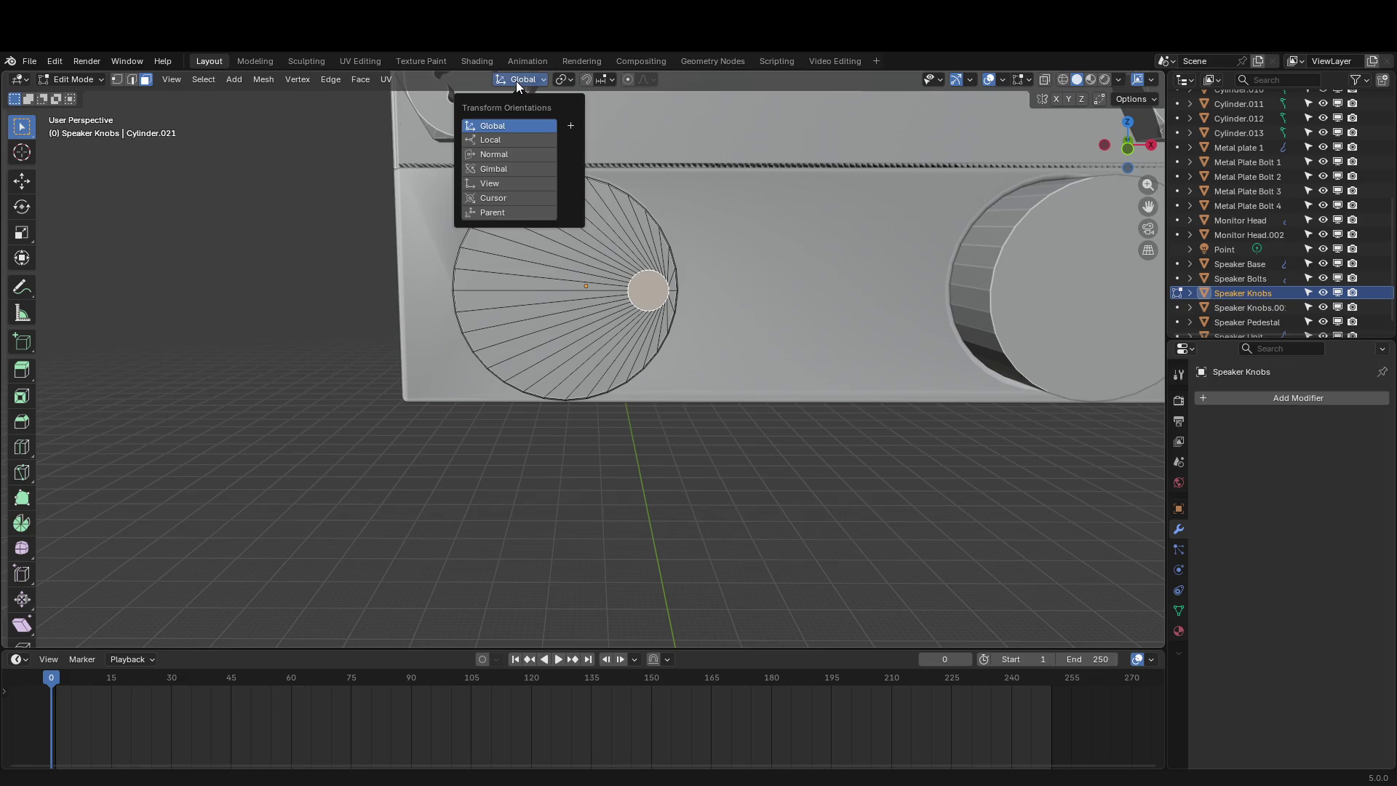
click(516, 81)
click(566, 81)
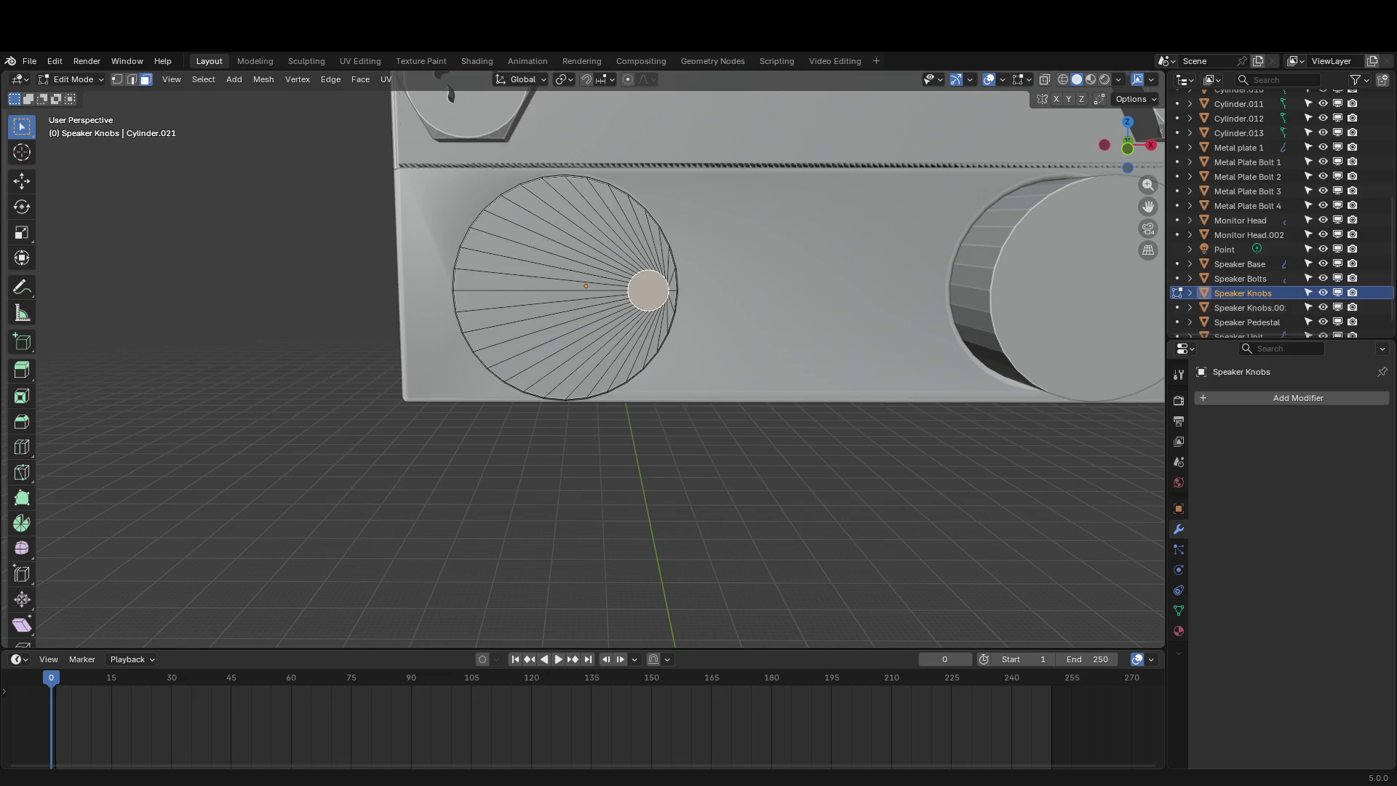
key(Tab)
Set the knob's origin to its geometry, re-enter Edit Mode, and cancel a trial rotation of the front face
right_click(521, 315)
mouse_move(521, 316)
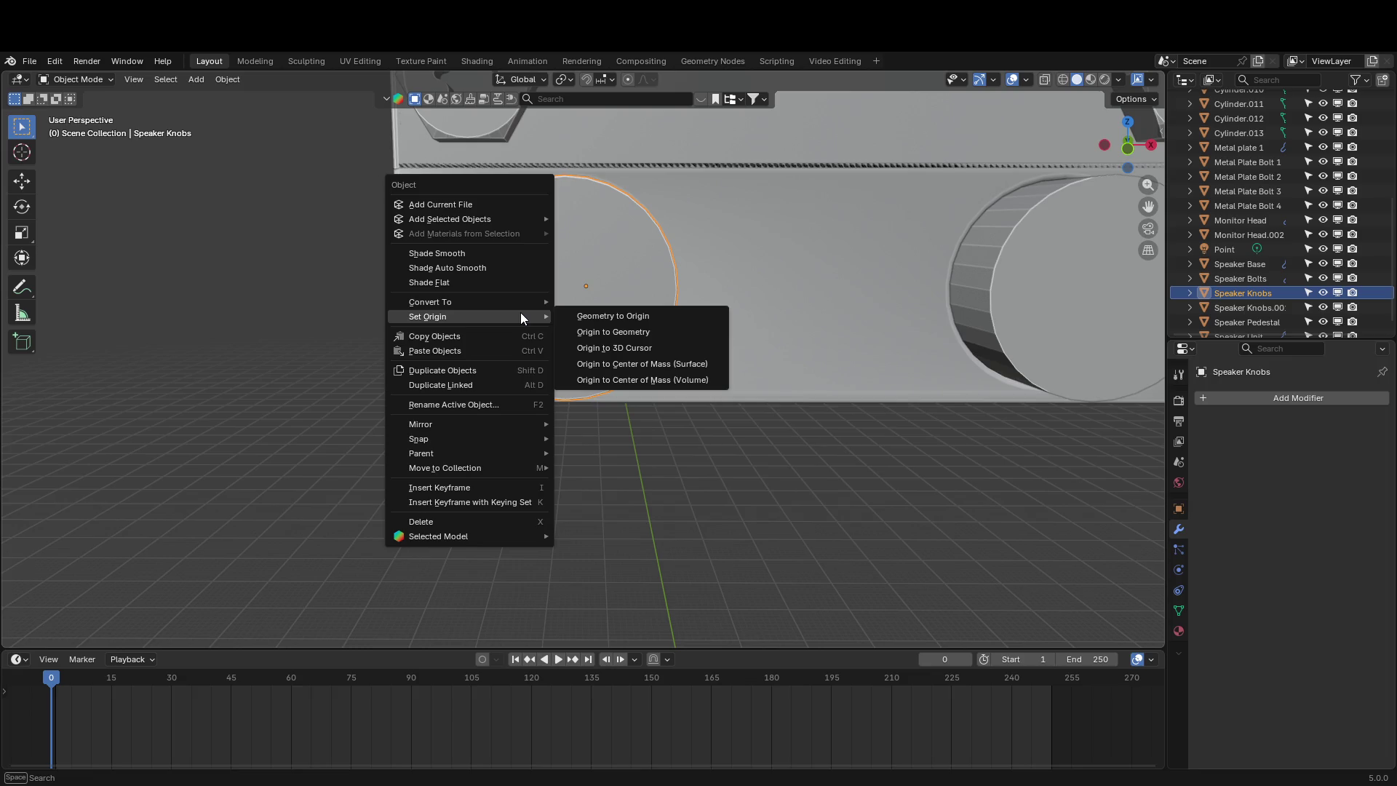
click(581, 332)
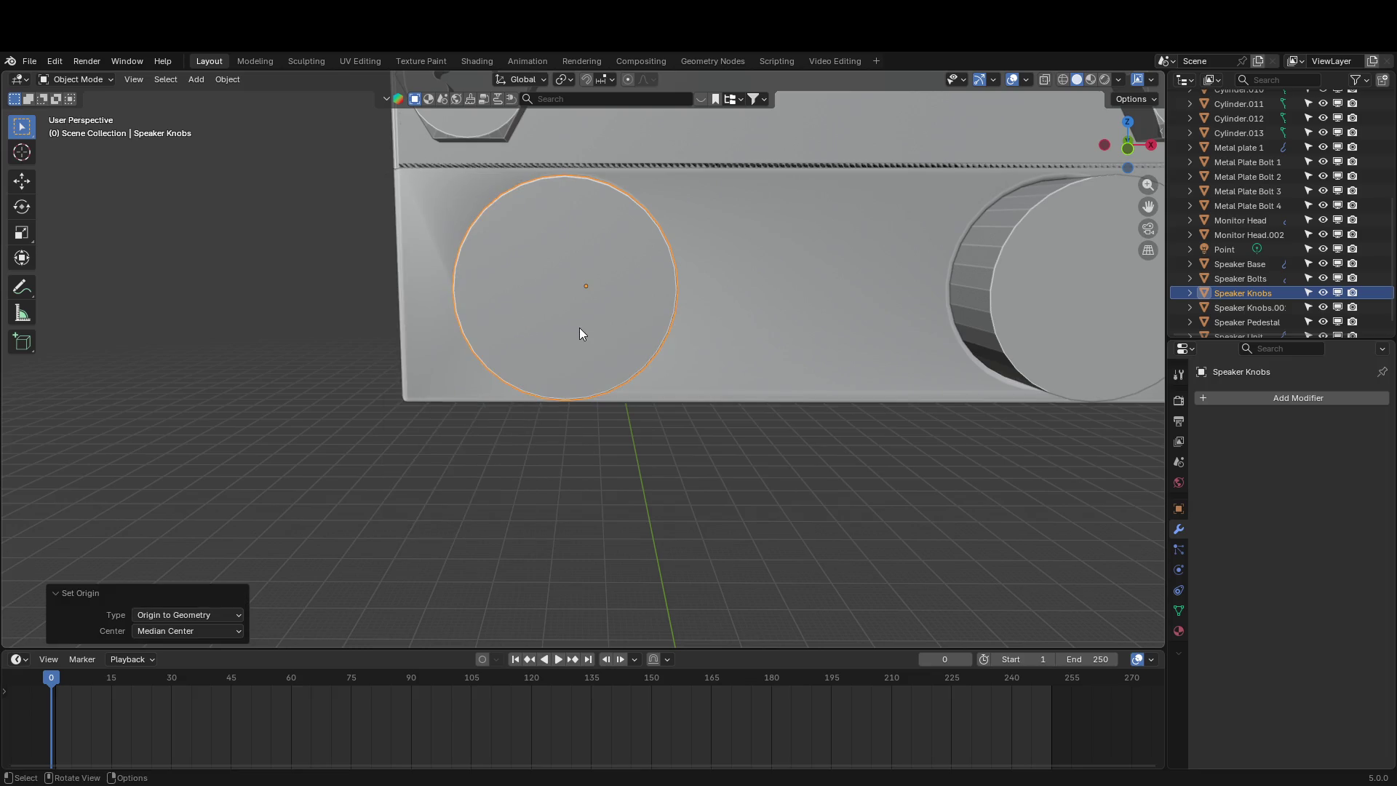
key(Tab)
key(r)
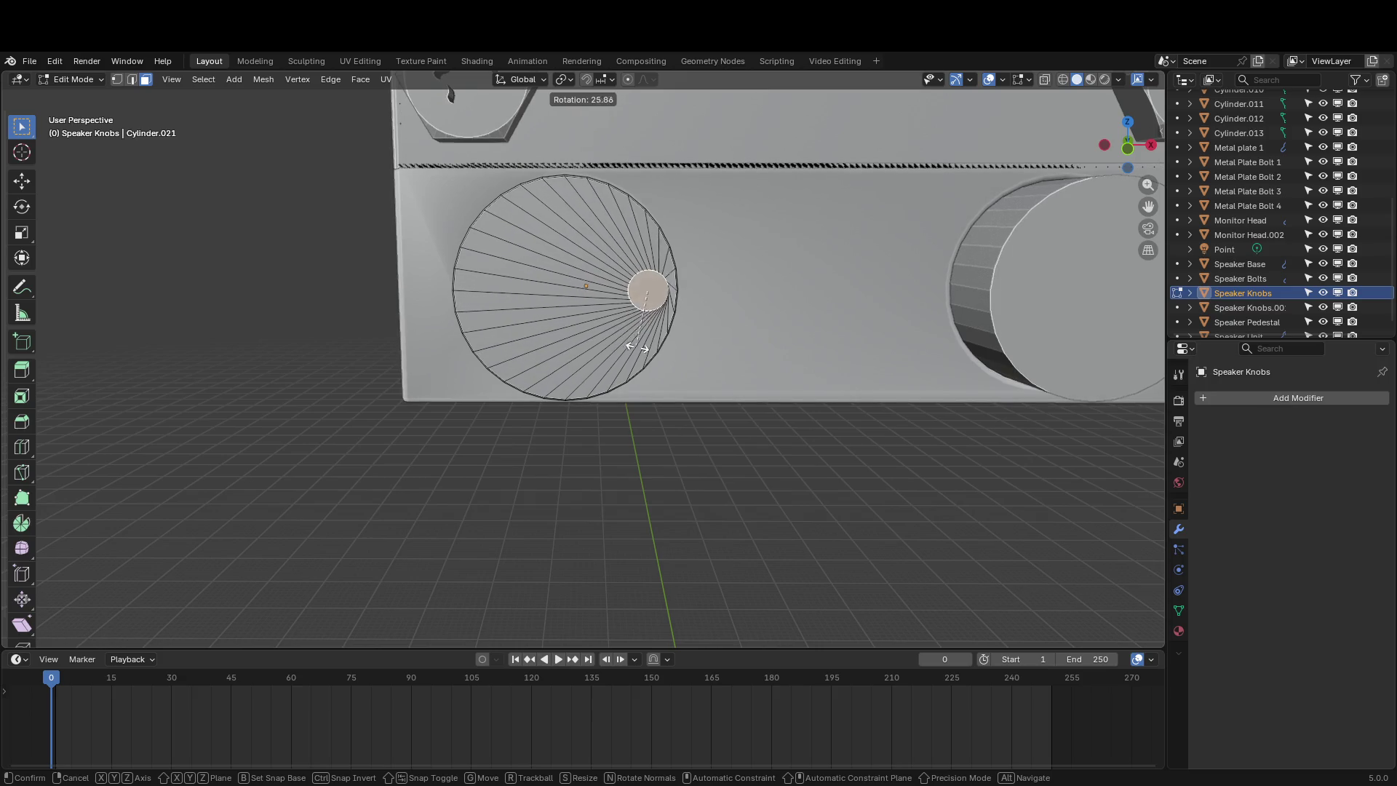
right_click(639, 350)
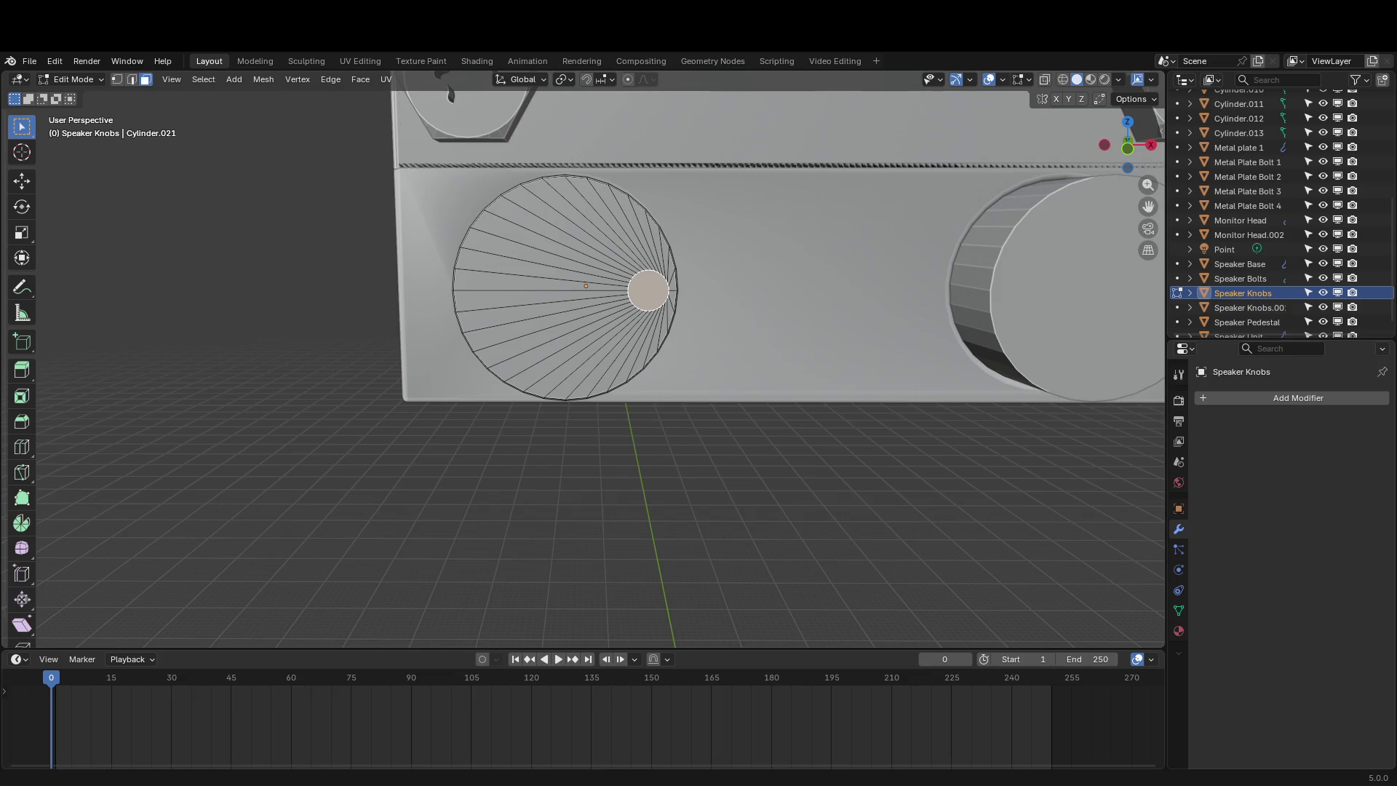
middle_drag(218, 342, 109, 342)
Sink the small front face into the knob along Z to form the recessed hole
key(Tab)
key(Tab)
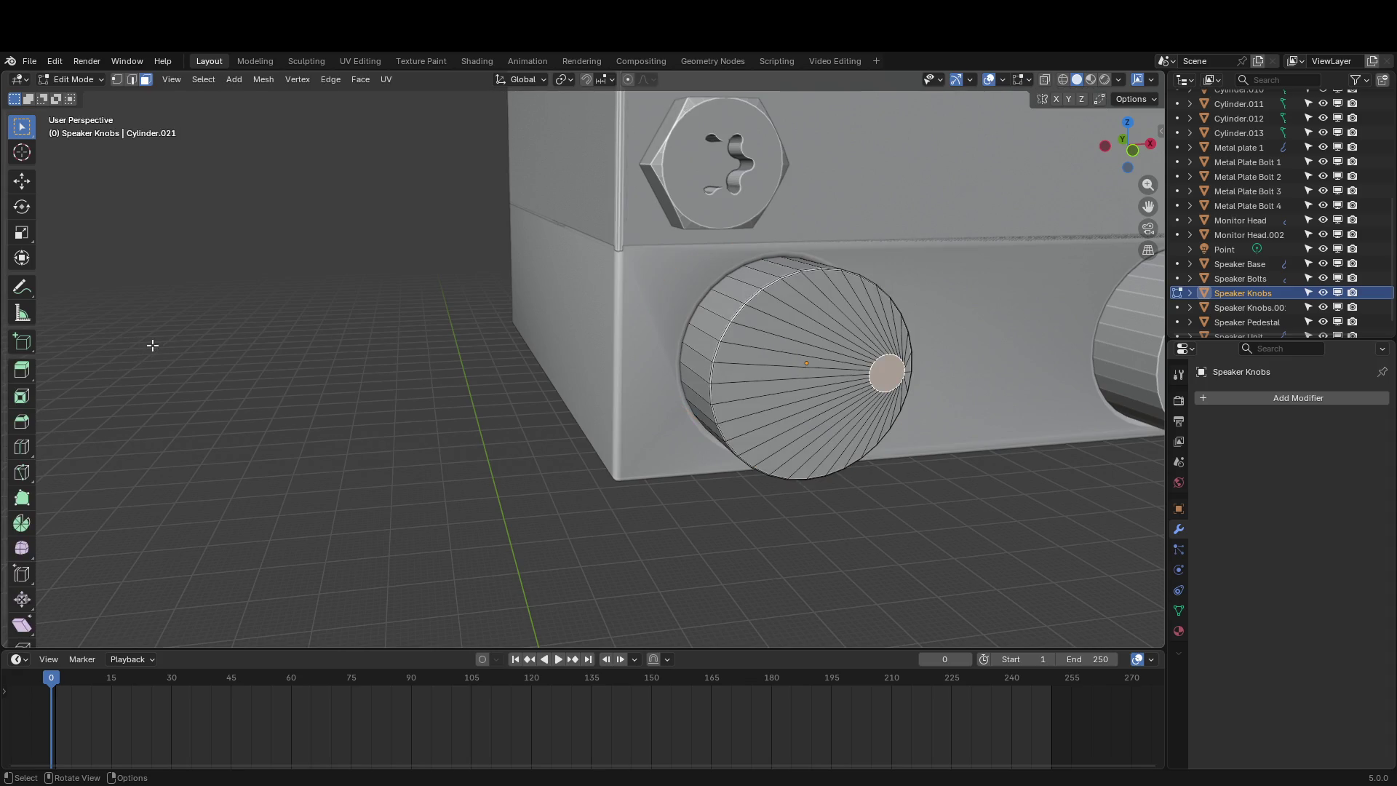
key(g)
key(z)
key(z)
click(240, 340)
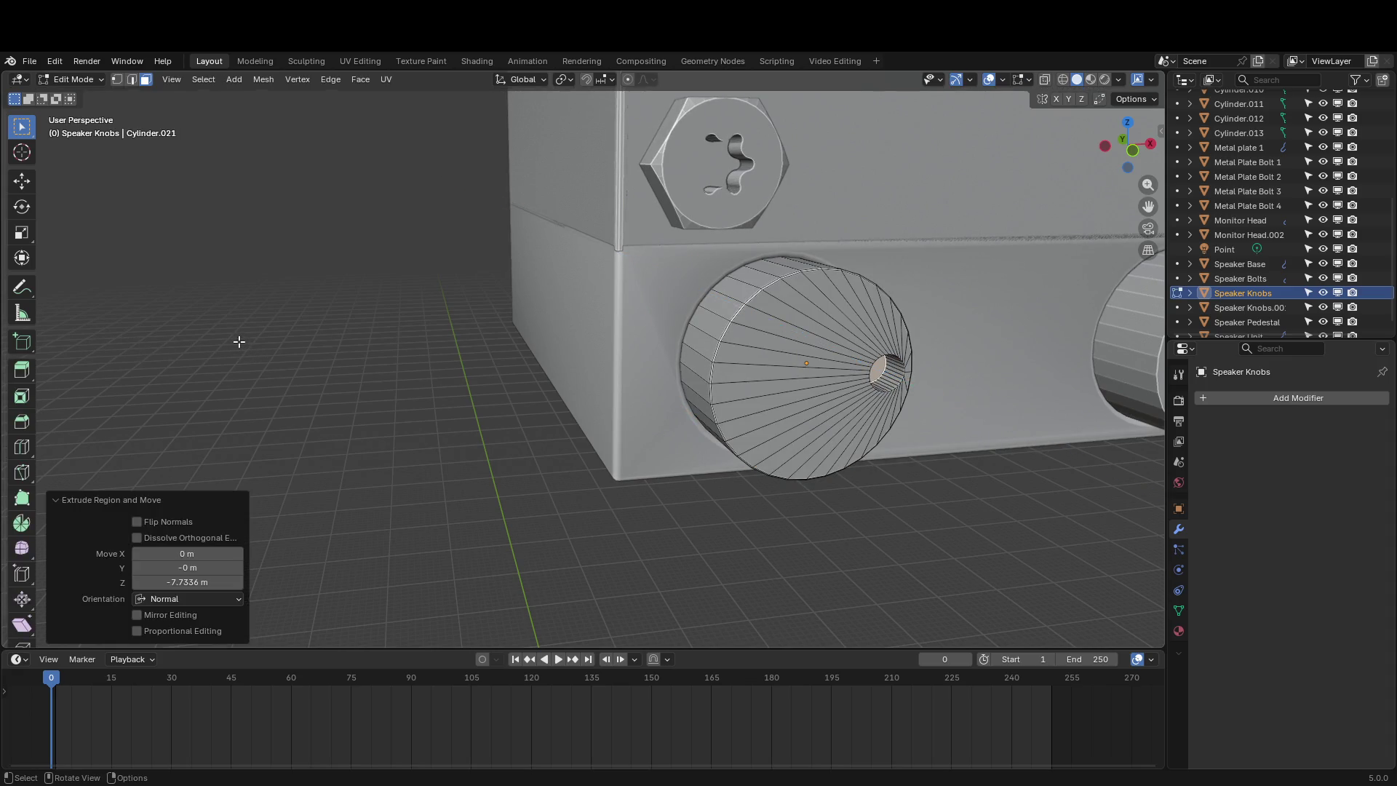
key(Tab)
middle_drag(240, 343, 212, 333)
key(Tab)
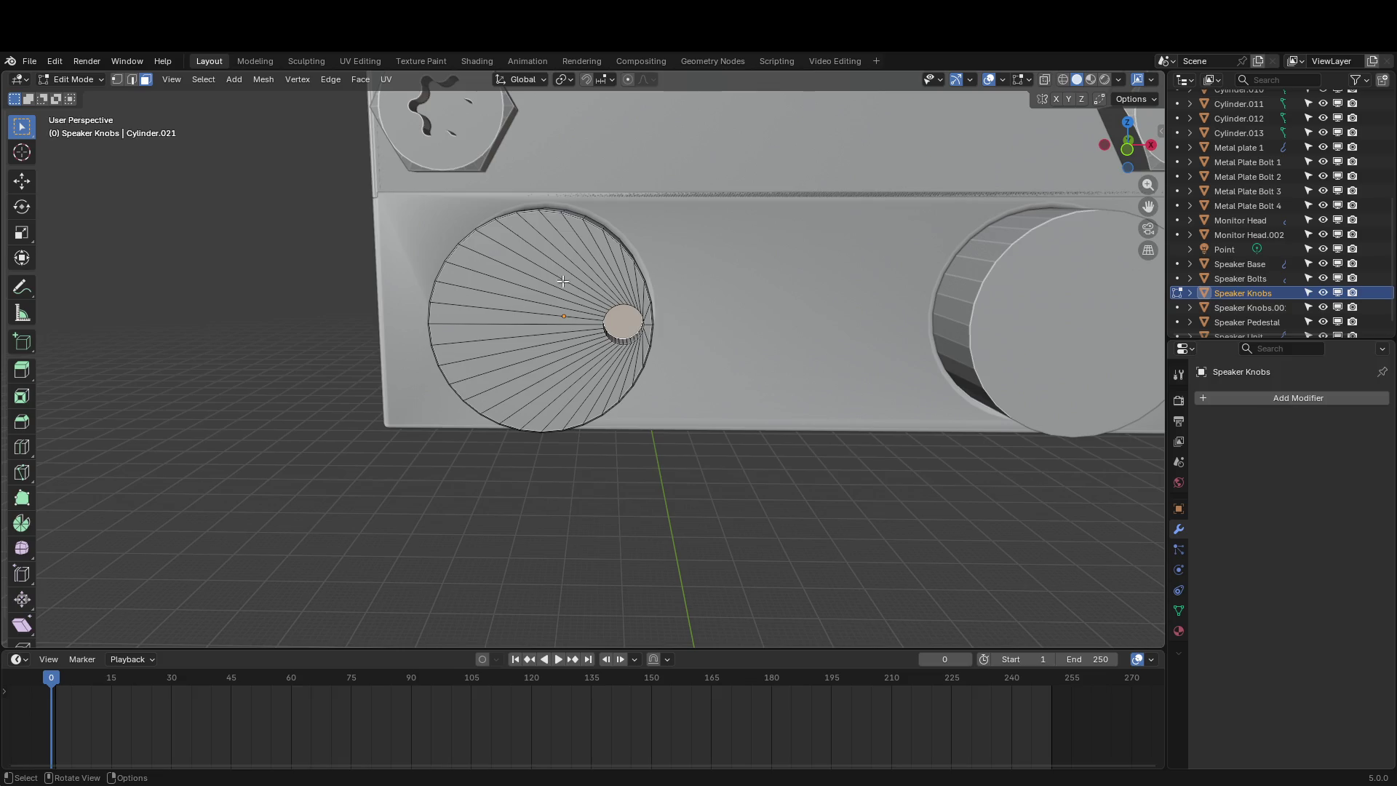
Select the whole small hole cylinder using X-ray and Ctrl+L
key(g)
right_click(766, 341)
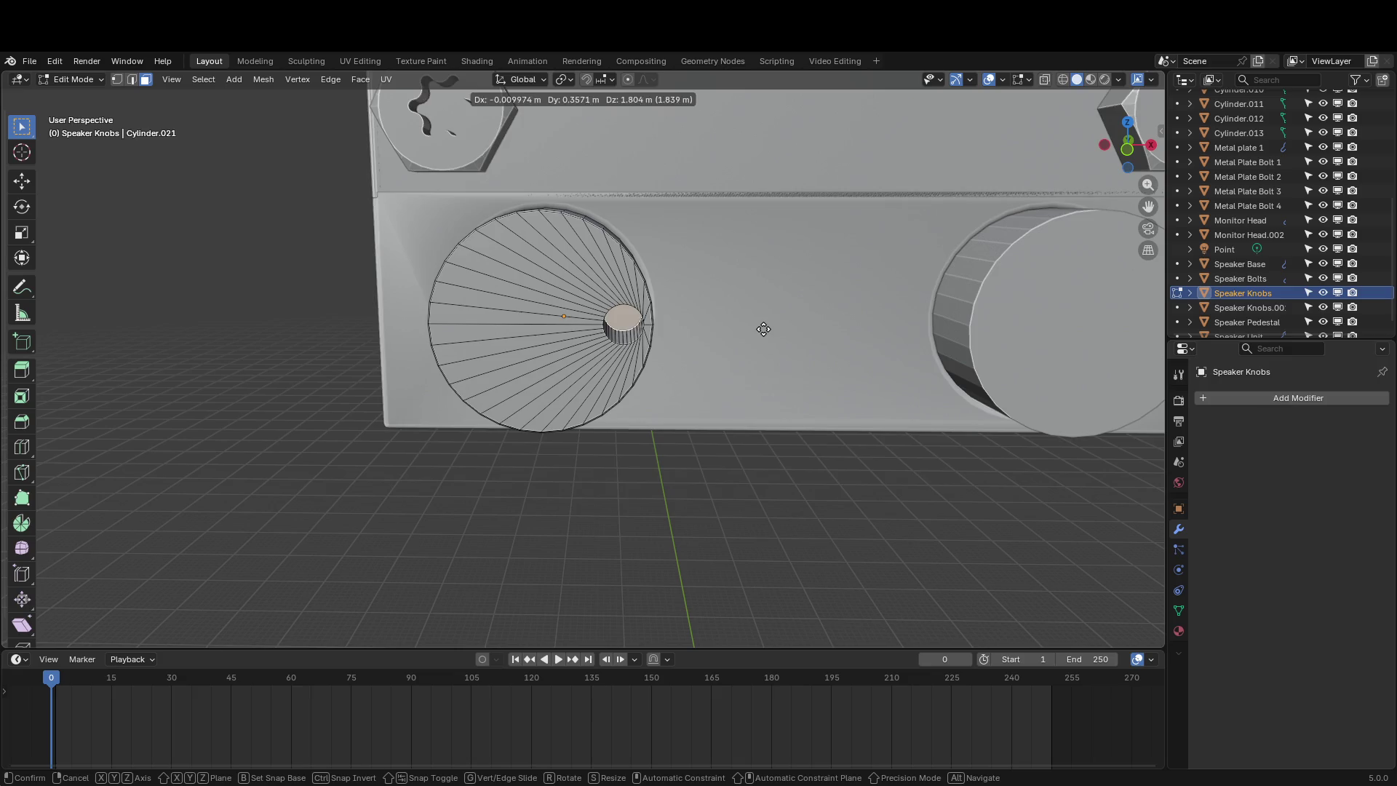
click(628, 343)
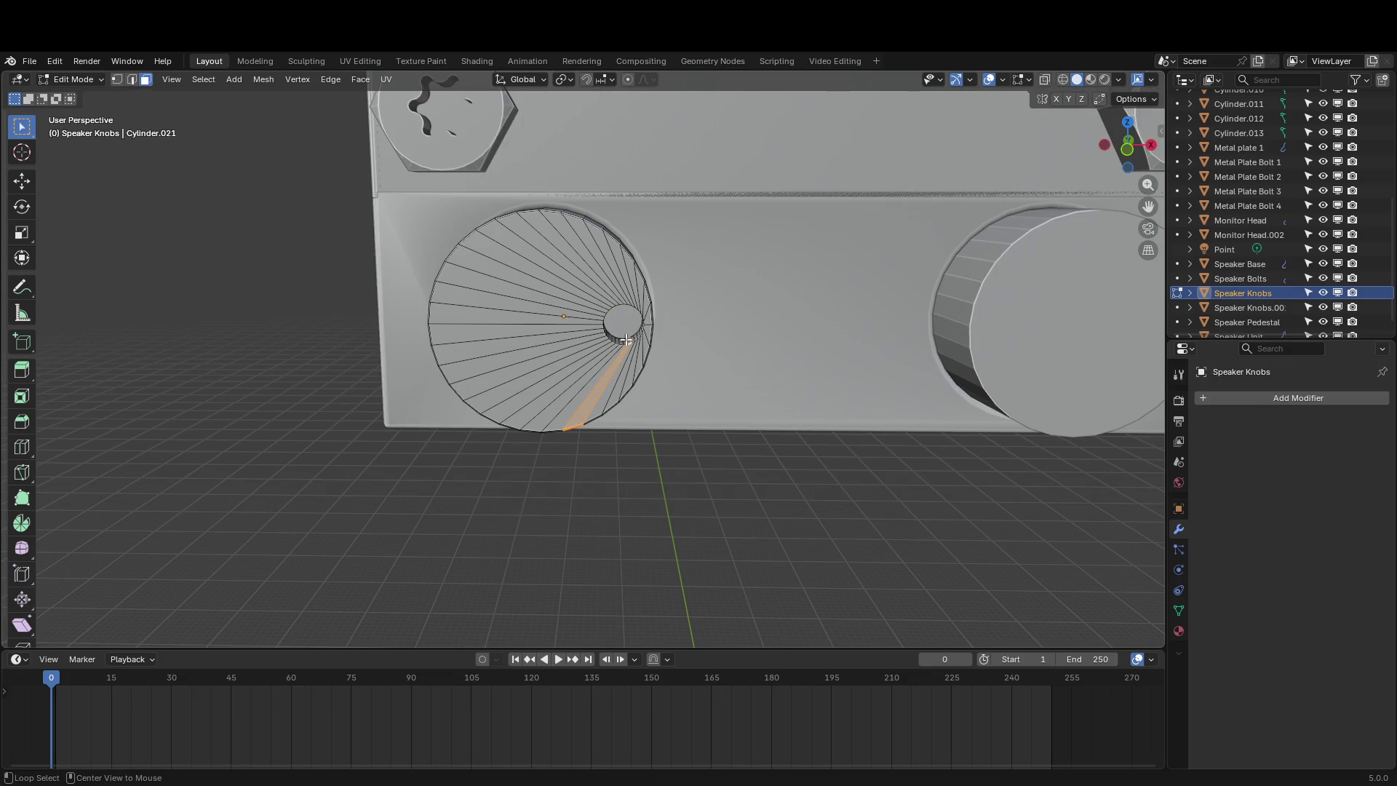
alt+click(627, 340)
key(alt+z)
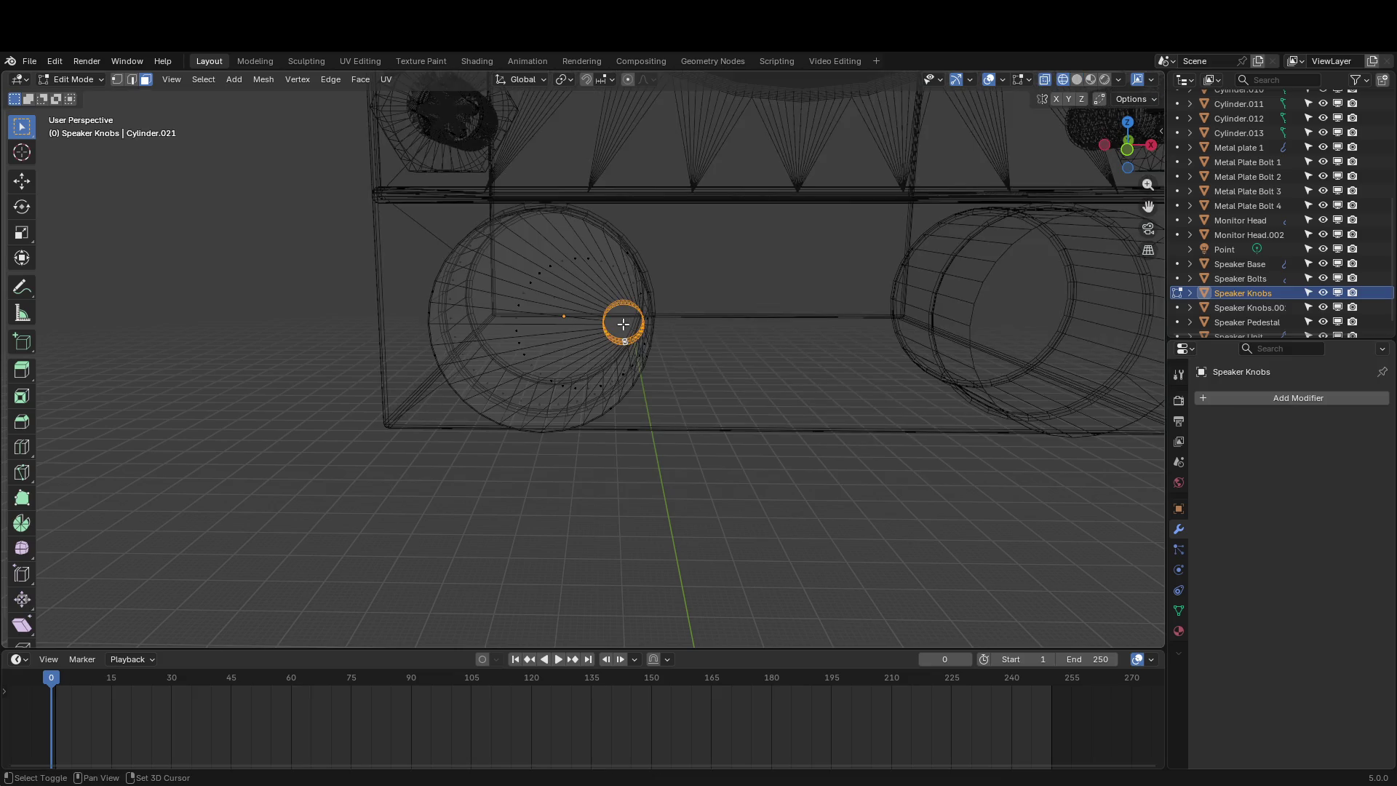
key(ctrl+l)
mouse_move(624, 321)
middle_down()
mouse_move(441, 461)
mouse_move(700, 390)
middle_up()
key(alt+z)
Move the hole cylinder sideways along X and raise it 17.08 m along Z
key(g)
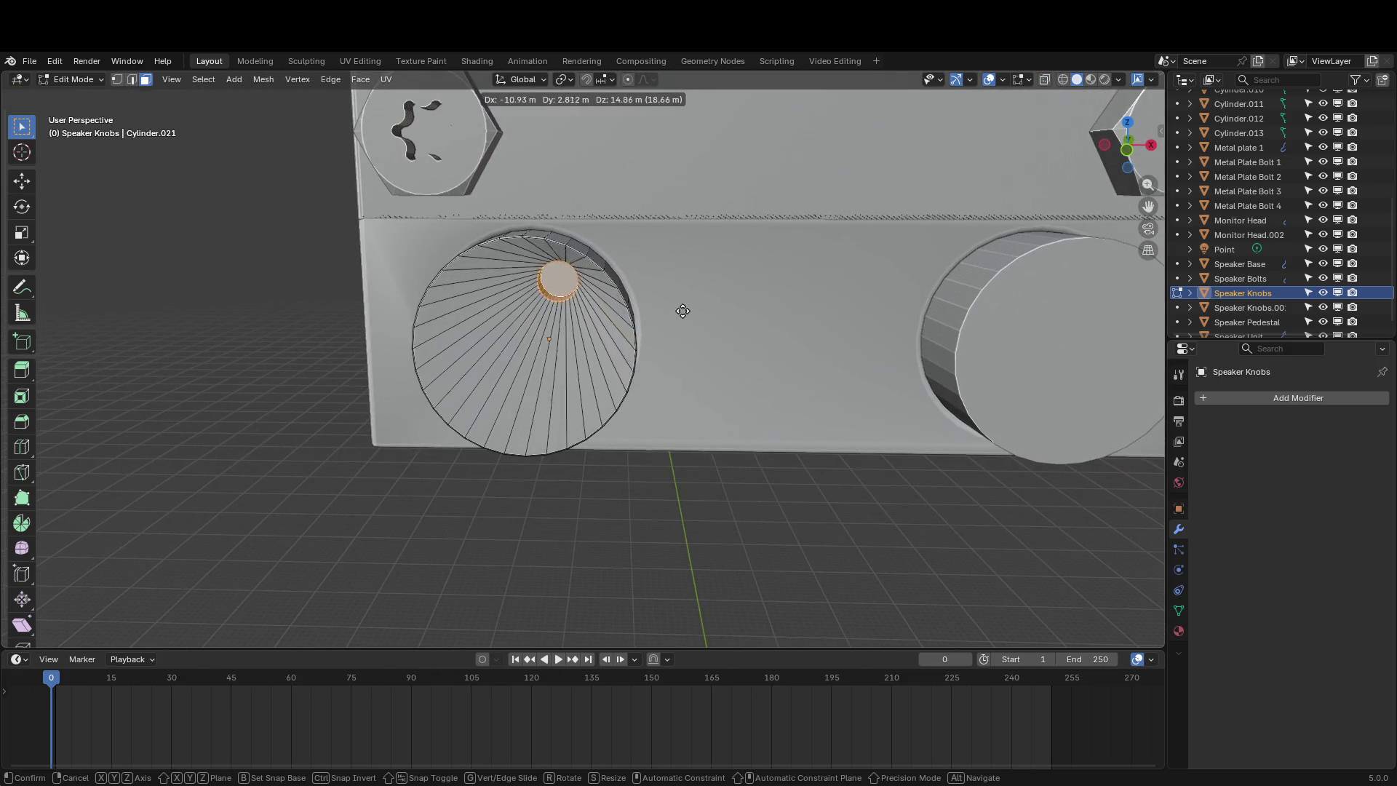
key(x)
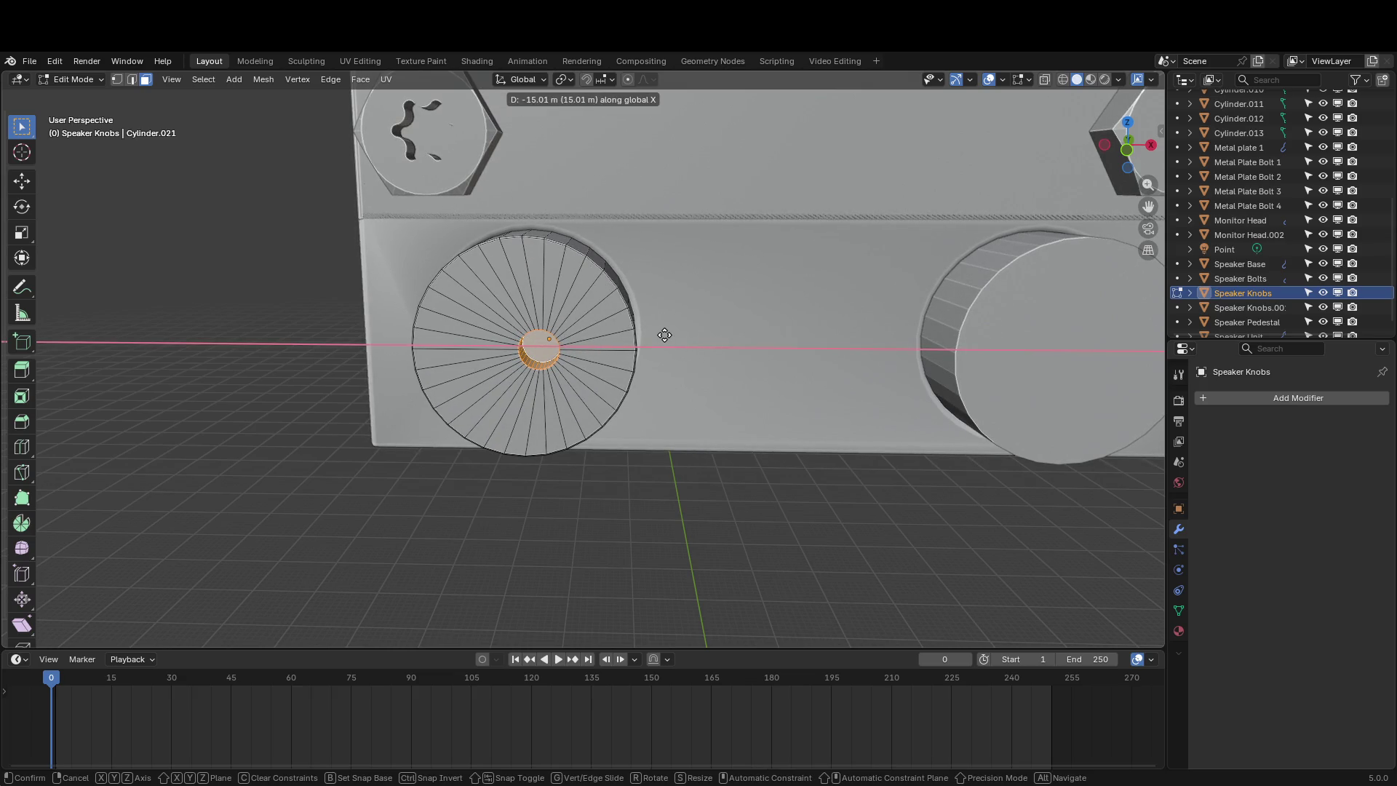
click(665, 335)
key(g)
key(z)
click(657, 262)
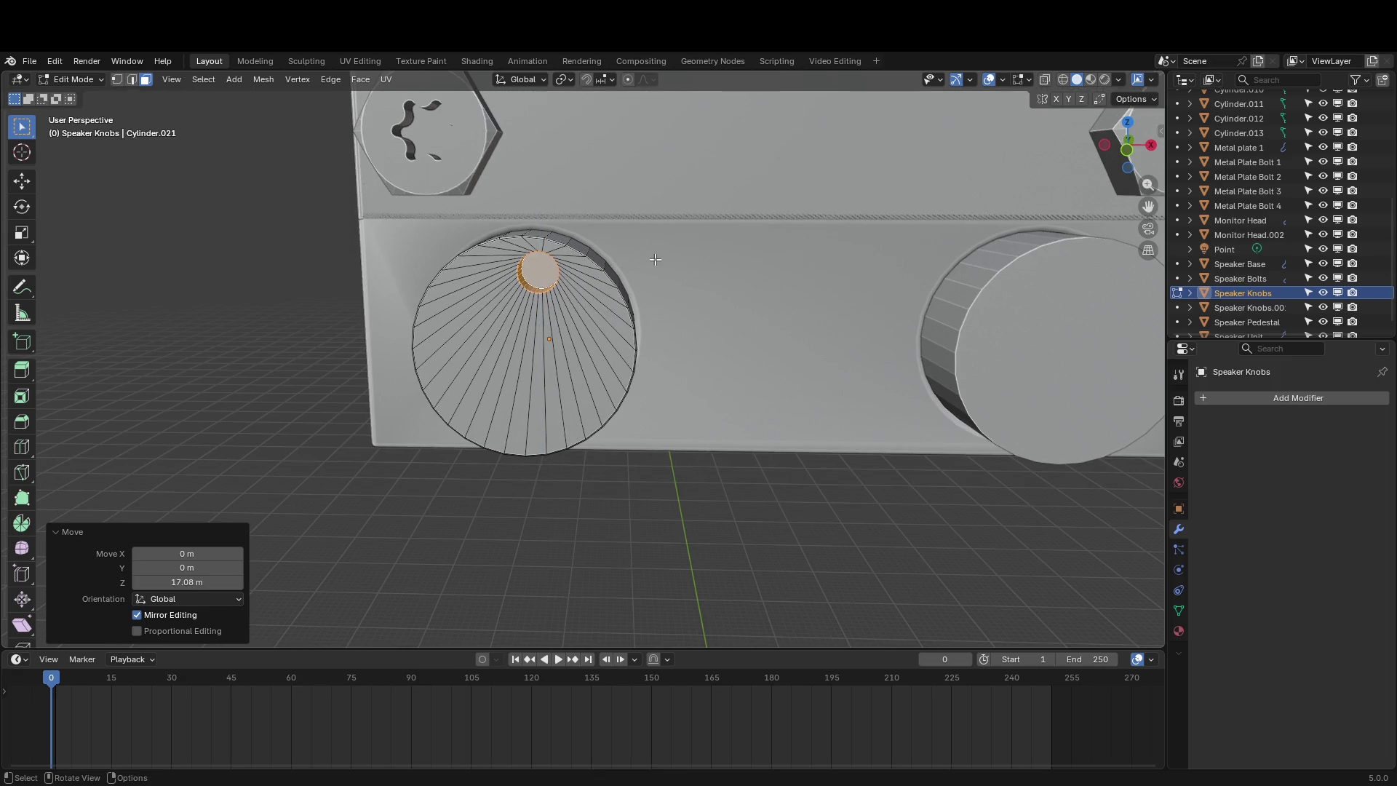
middle_drag(657, 263, 684, 262)
Re-centre the hole, then shift it right along X and check it in Object Mode
key(g)
key(x)
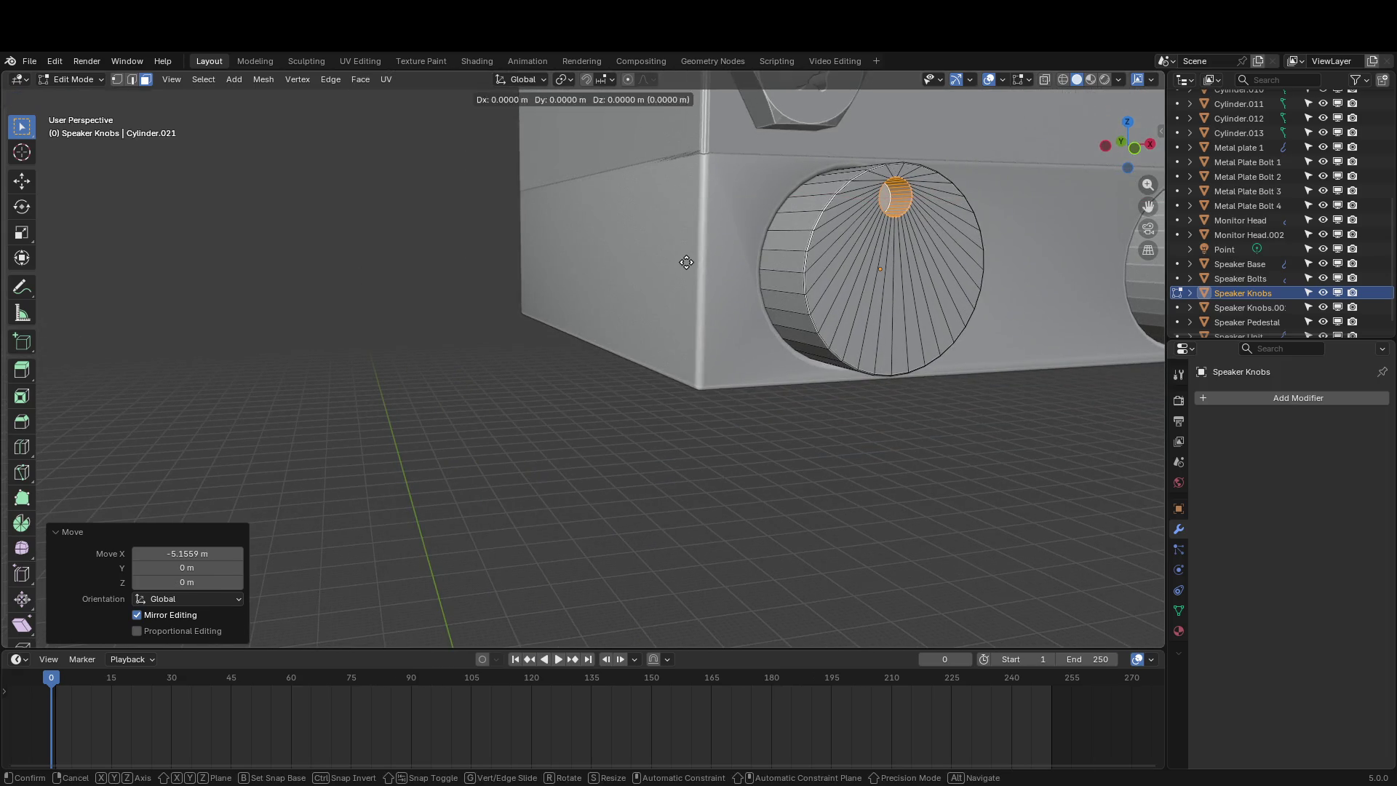
key(z)
click(726, 349)
key(g)
key(x)
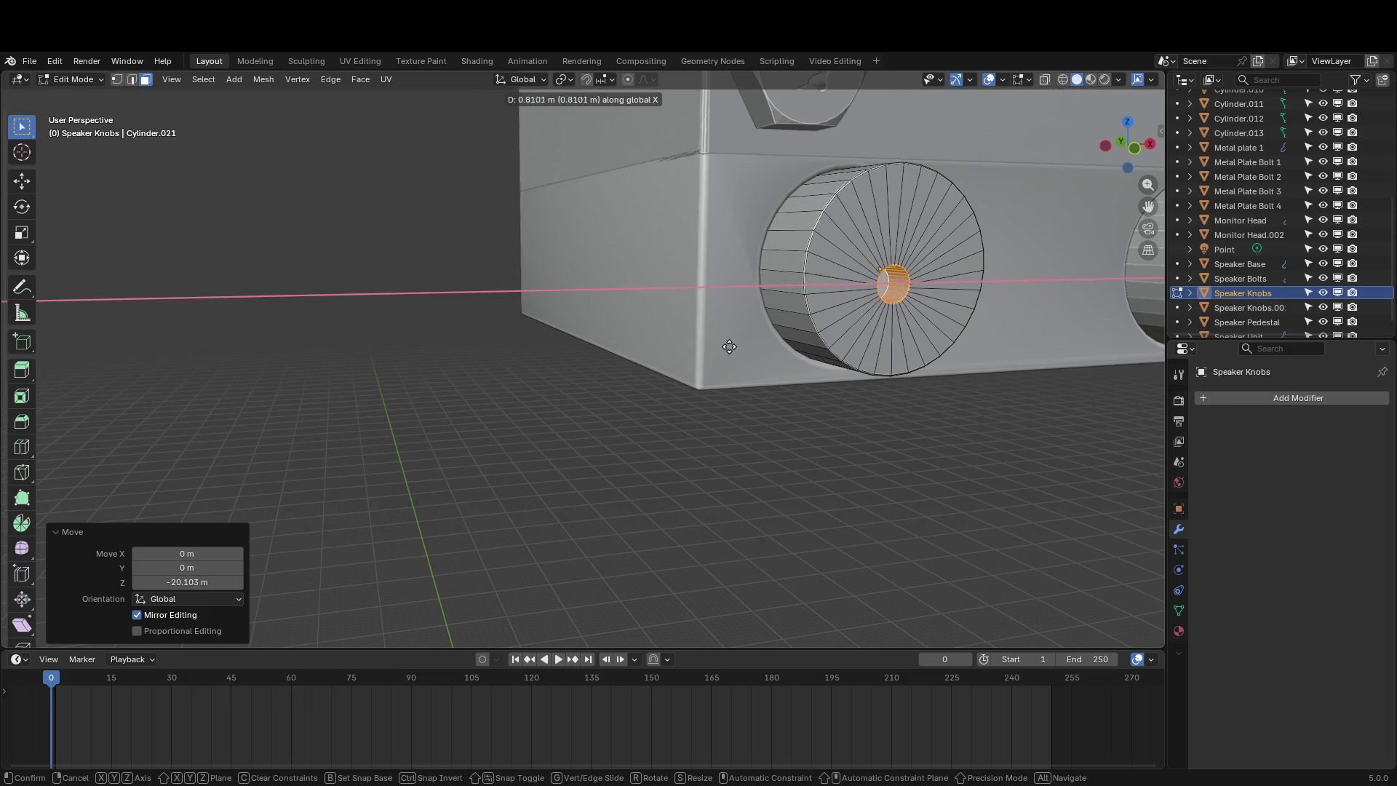
click(783, 332)
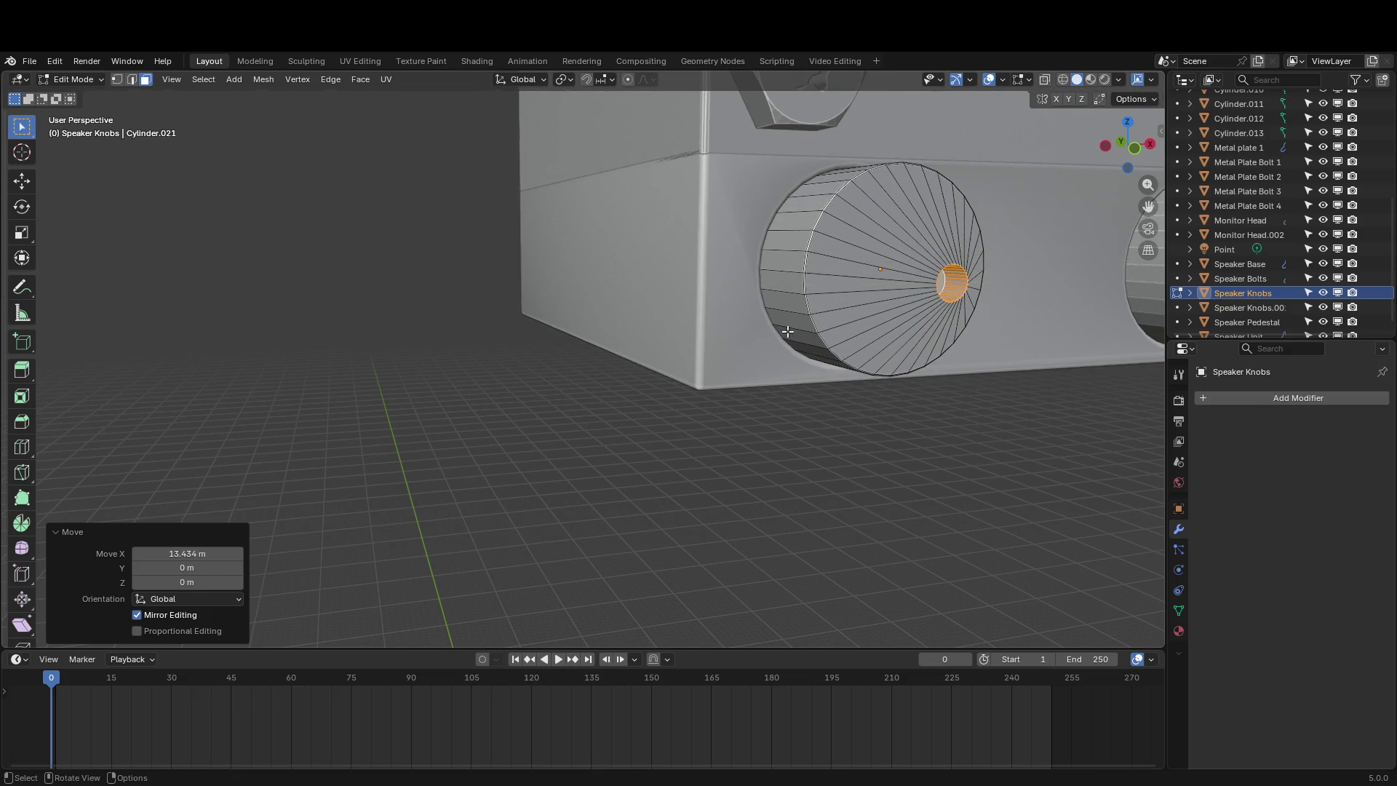
key(Tab)
mouse_move(783, 332)
middle_down()
mouse_move(727, 330)
mouse_move(748, 330)
middle_up()
Nudge the hole further along X in Edit Mode, then return to Object Mode
key(g)
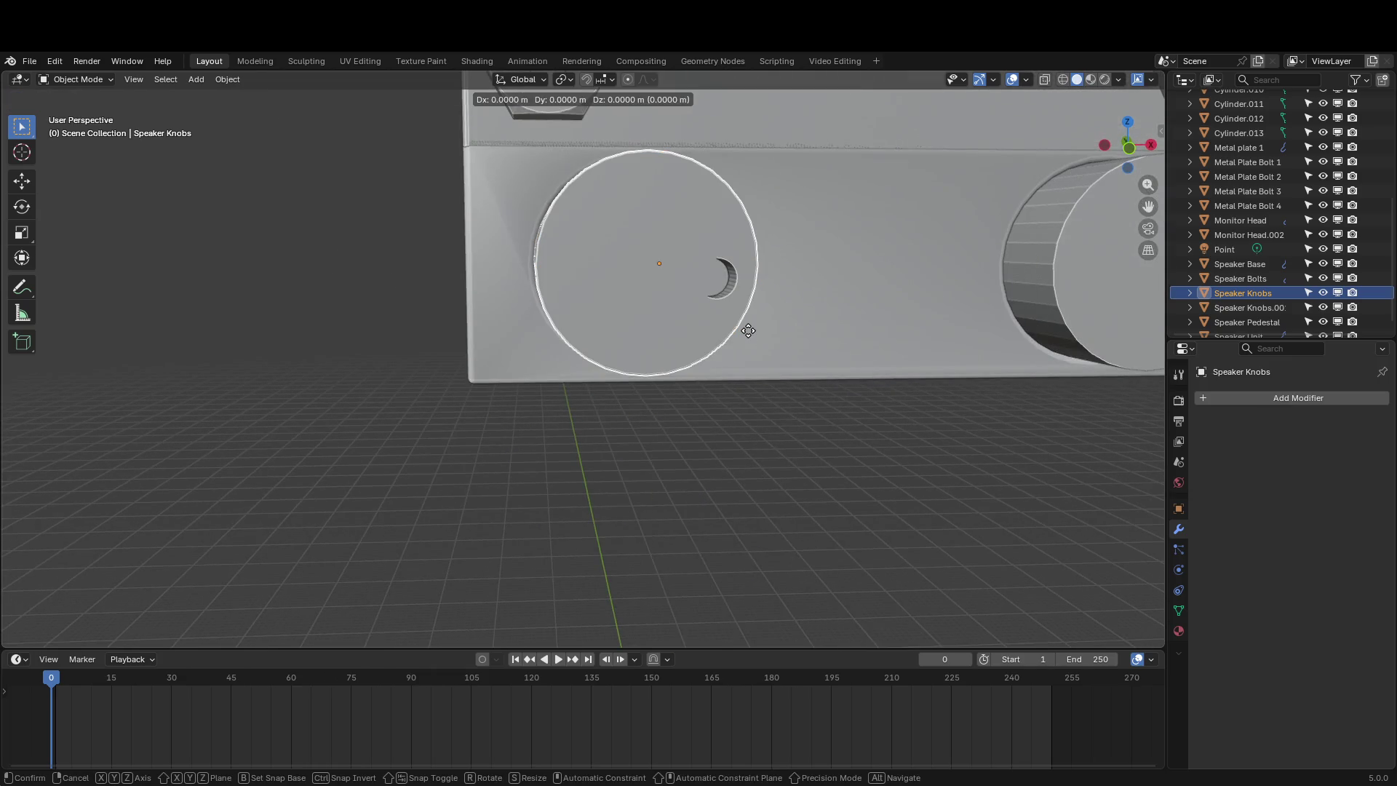
key(Escape)
key(Tab)
key(g)
key(x)
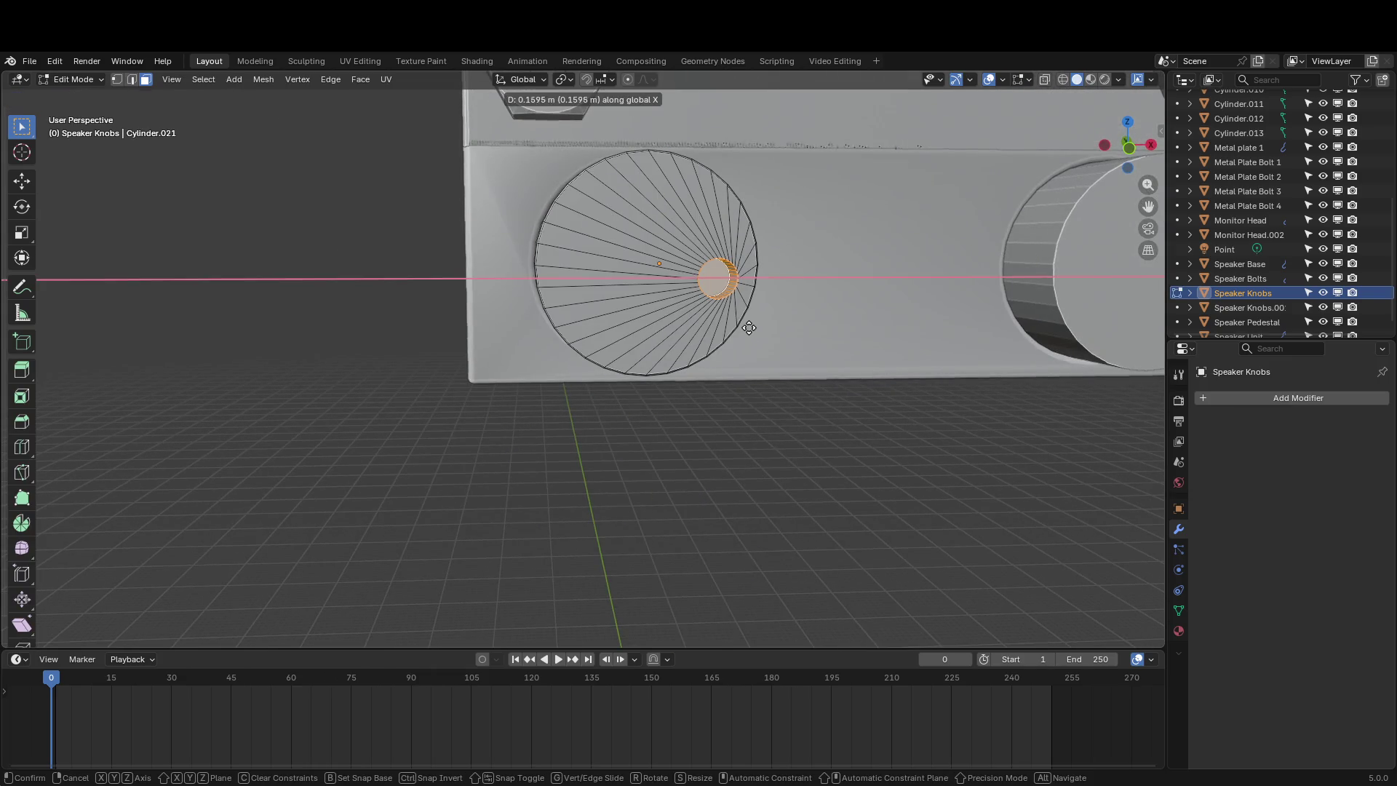
click(750, 326)
key(g)
key(z)
key(Escape)
key(Tab)
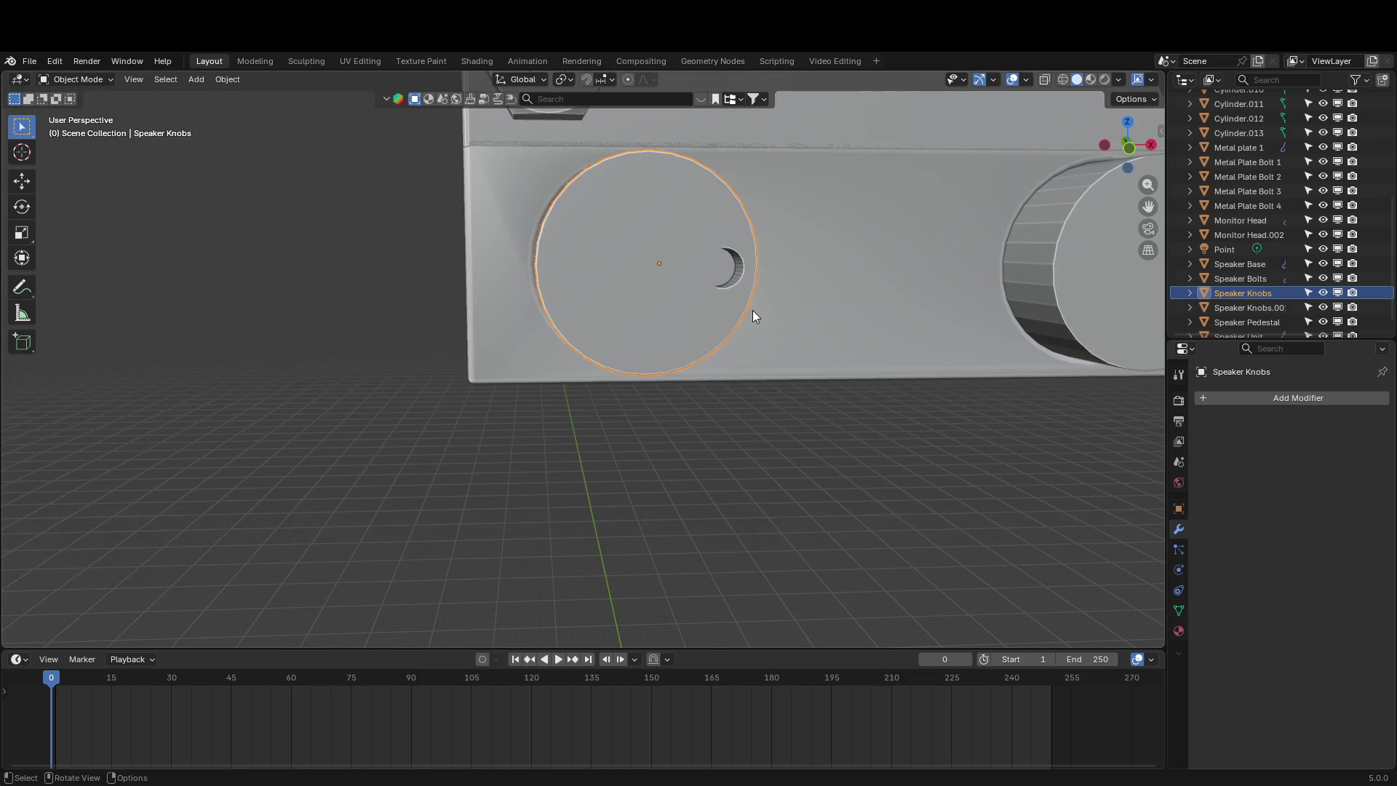
middle_drag(753, 310, 717, 313)
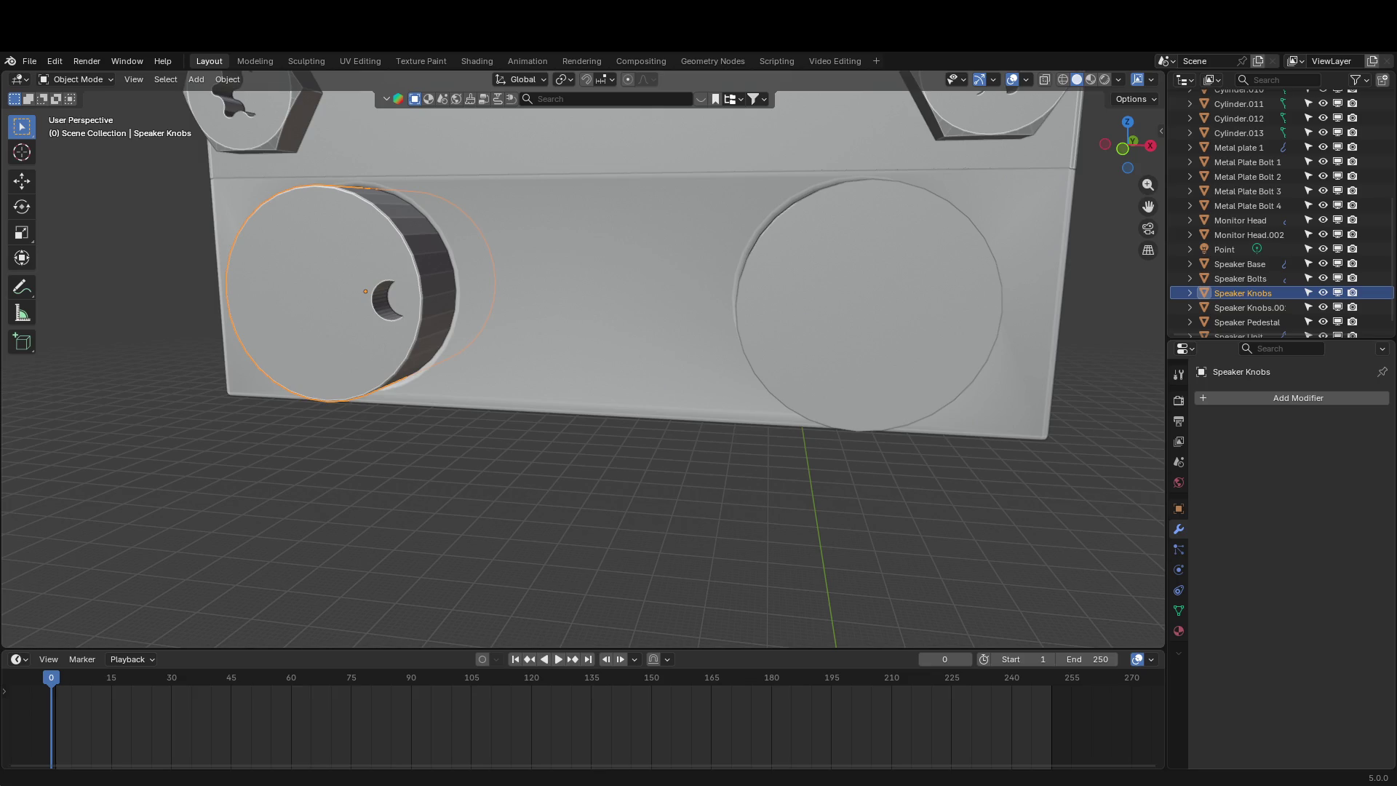
Zoom out to the speaker panel and save Multitasker.Blend with File > Save
mouse_move(146, 379)
middle_down()
mouse_move(22, 342)
mouse_move(133, 374)
mouse_move(128, 395)
mouse_move(169, 411)
middle_up()
scroll(169, 410, down, 2)
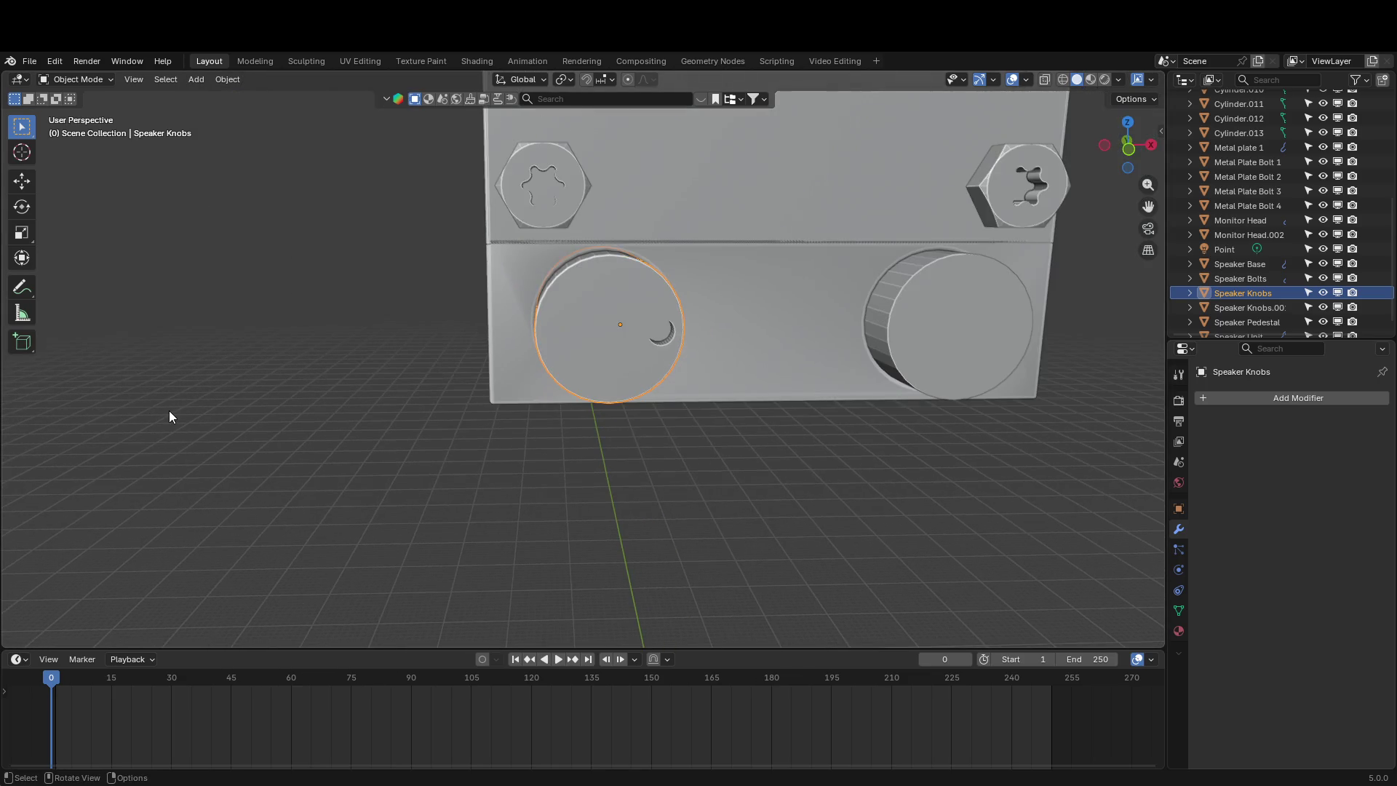
click(32, 58)
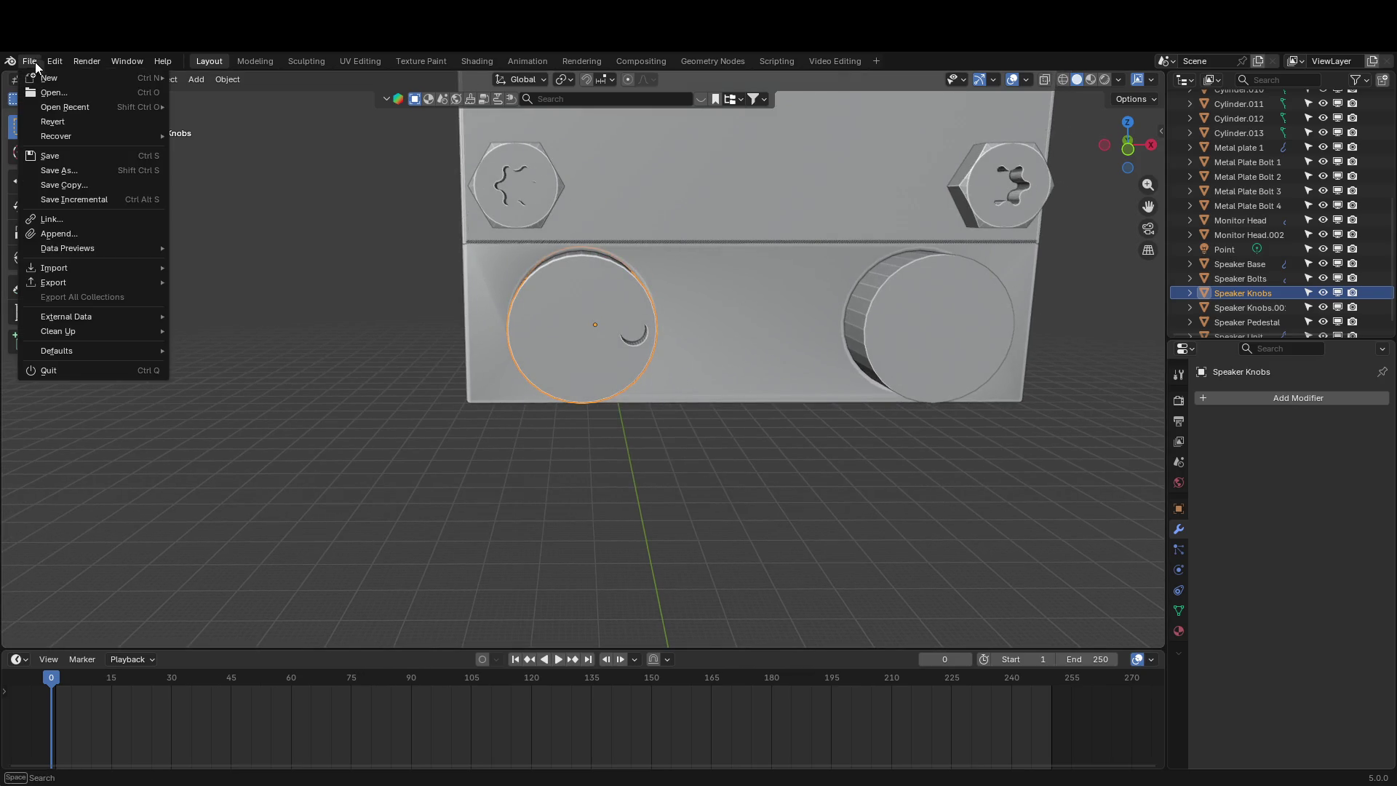
click(53, 154)
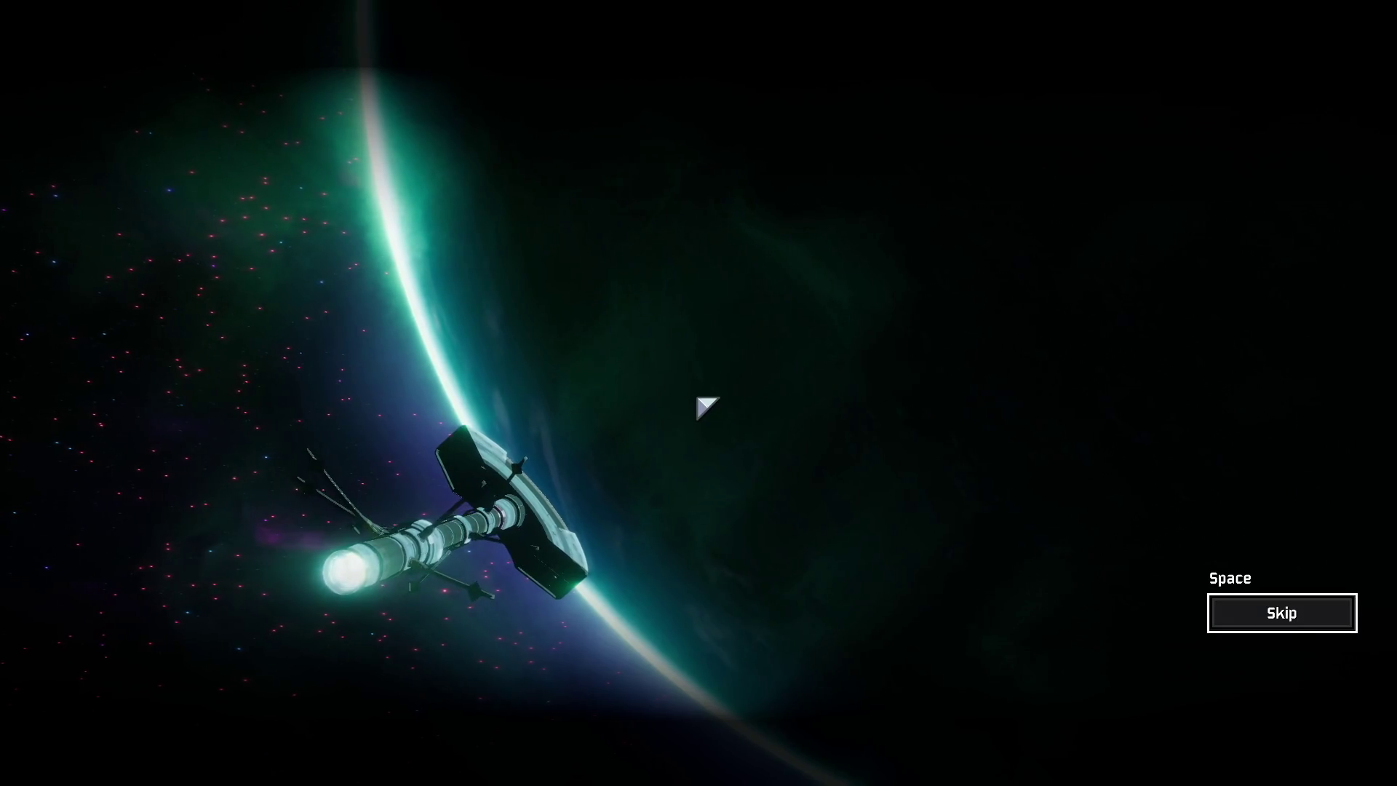
Skip the intro, choose Singleplayer, review Acrid's loadout, then pick Loader and ready up
click(1281, 613)
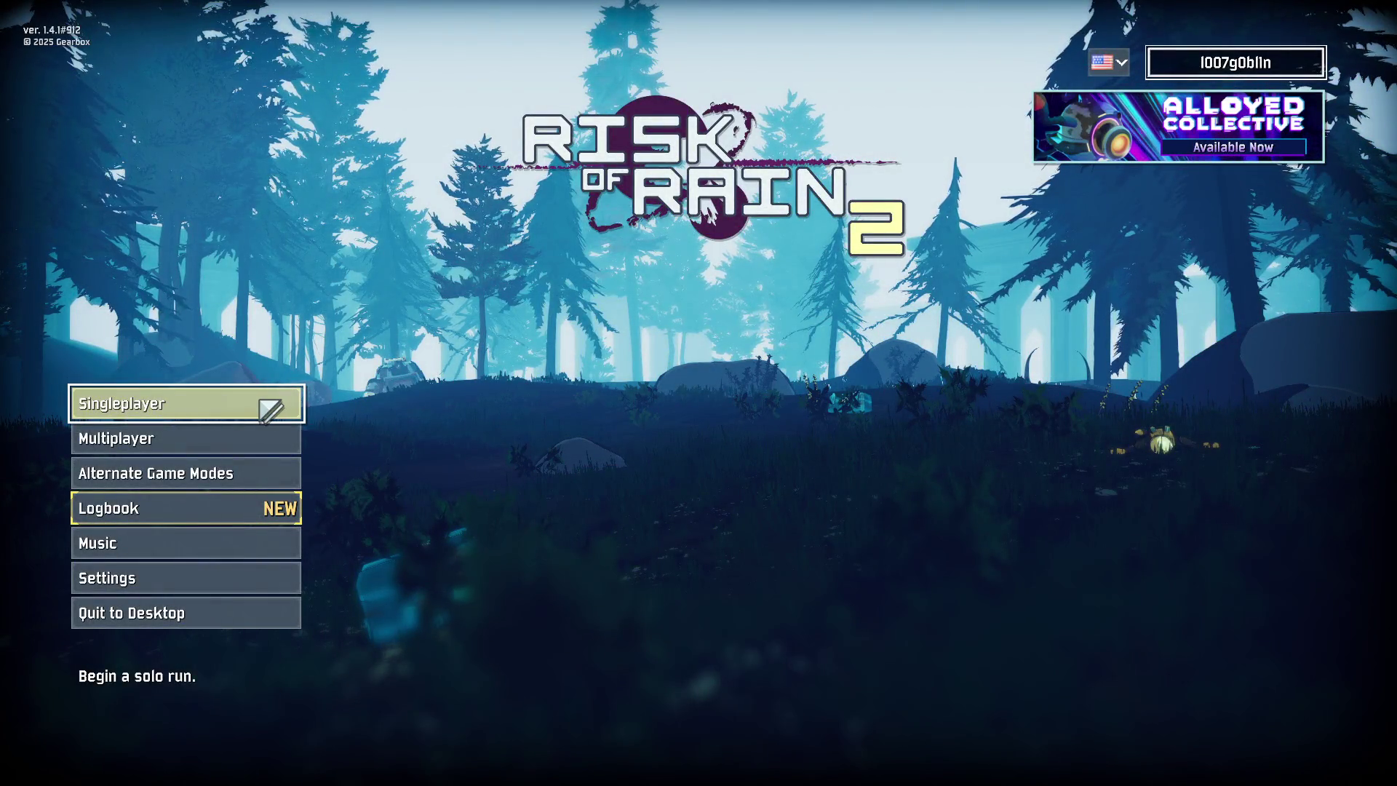
click(272, 408)
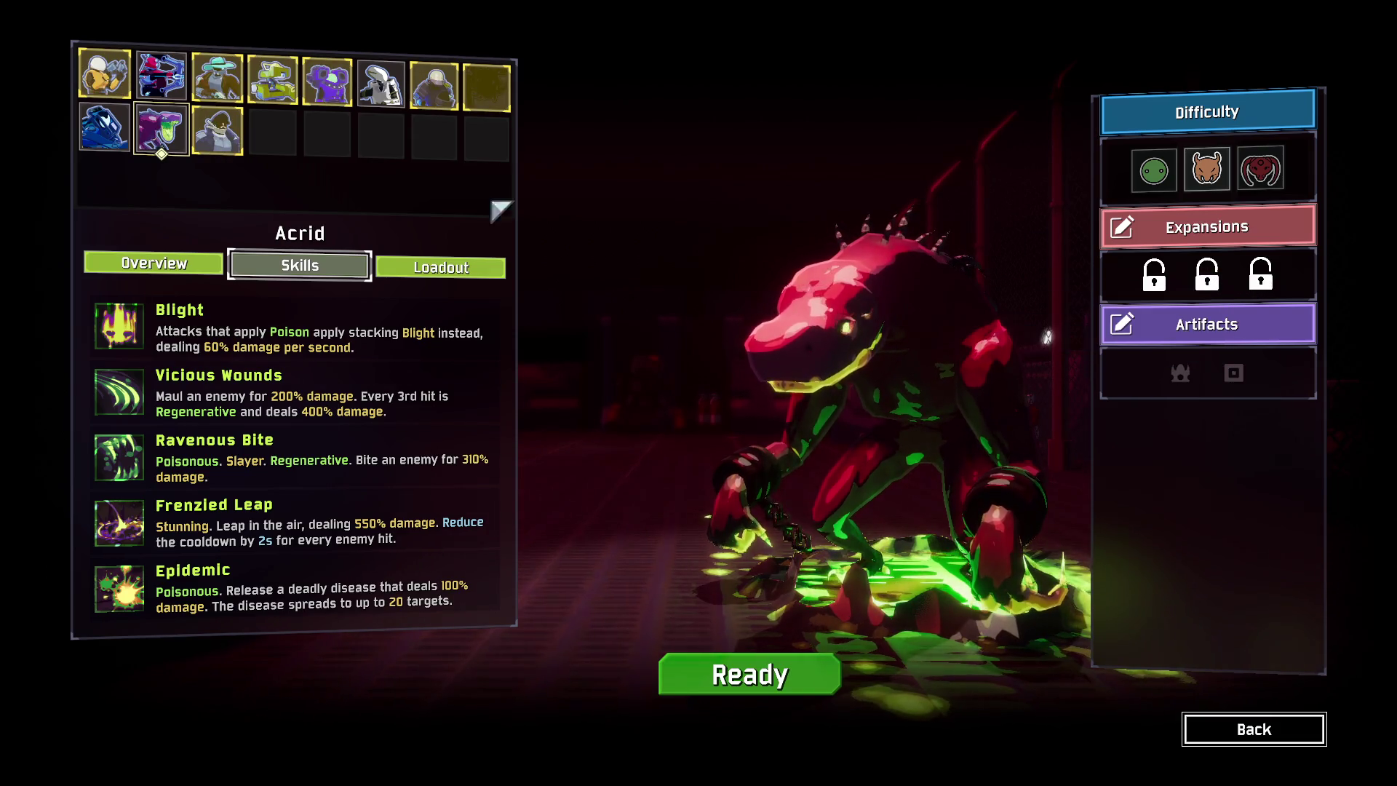
click(104, 127)
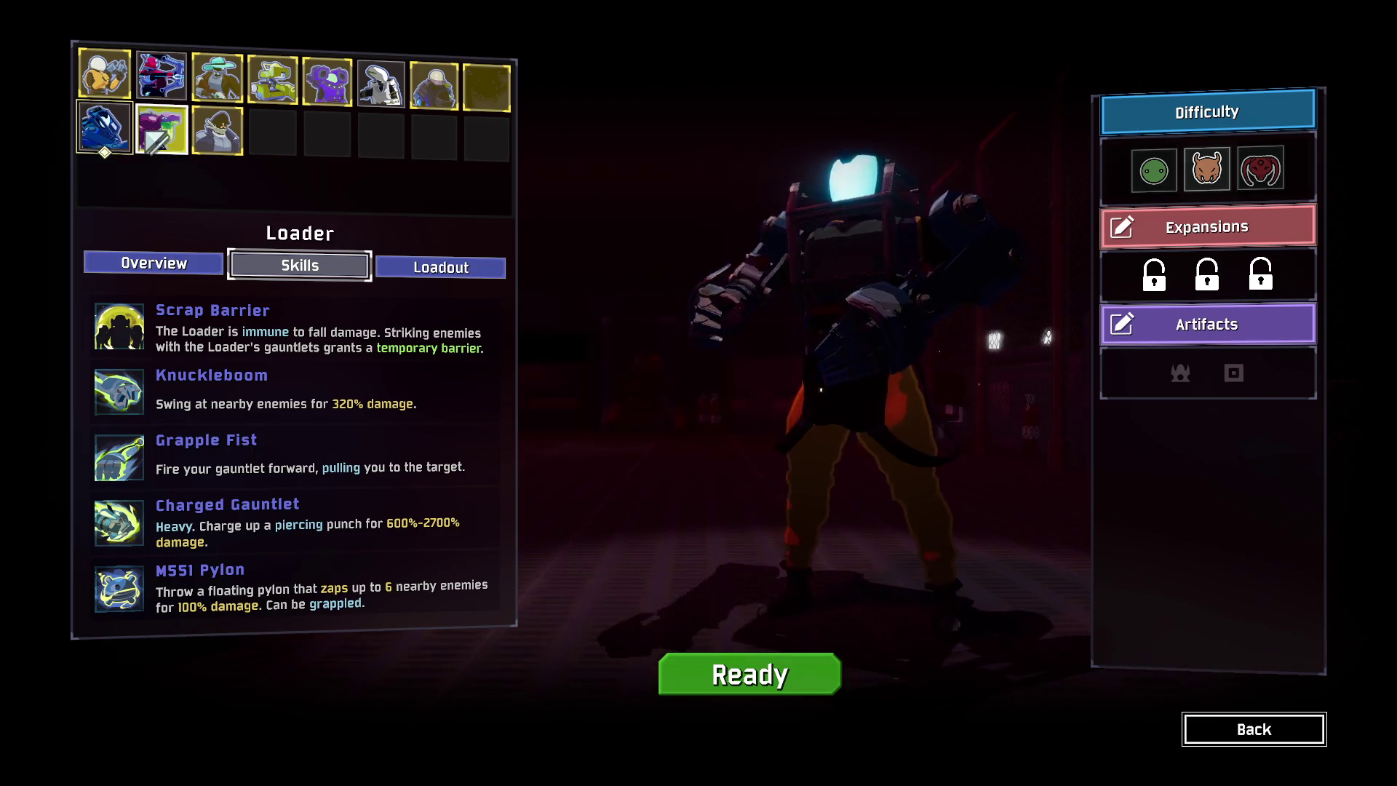
click(164, 142)
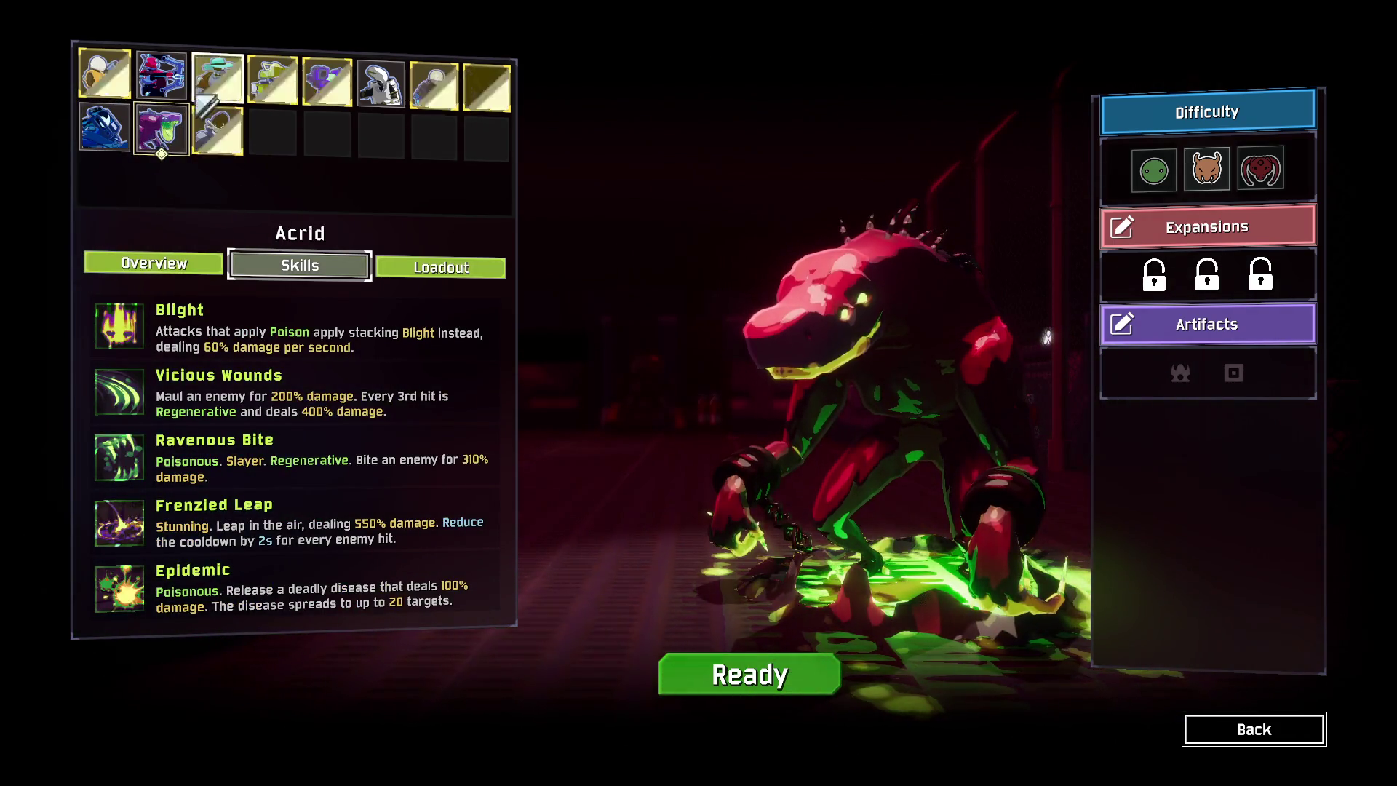
click(437, 267)
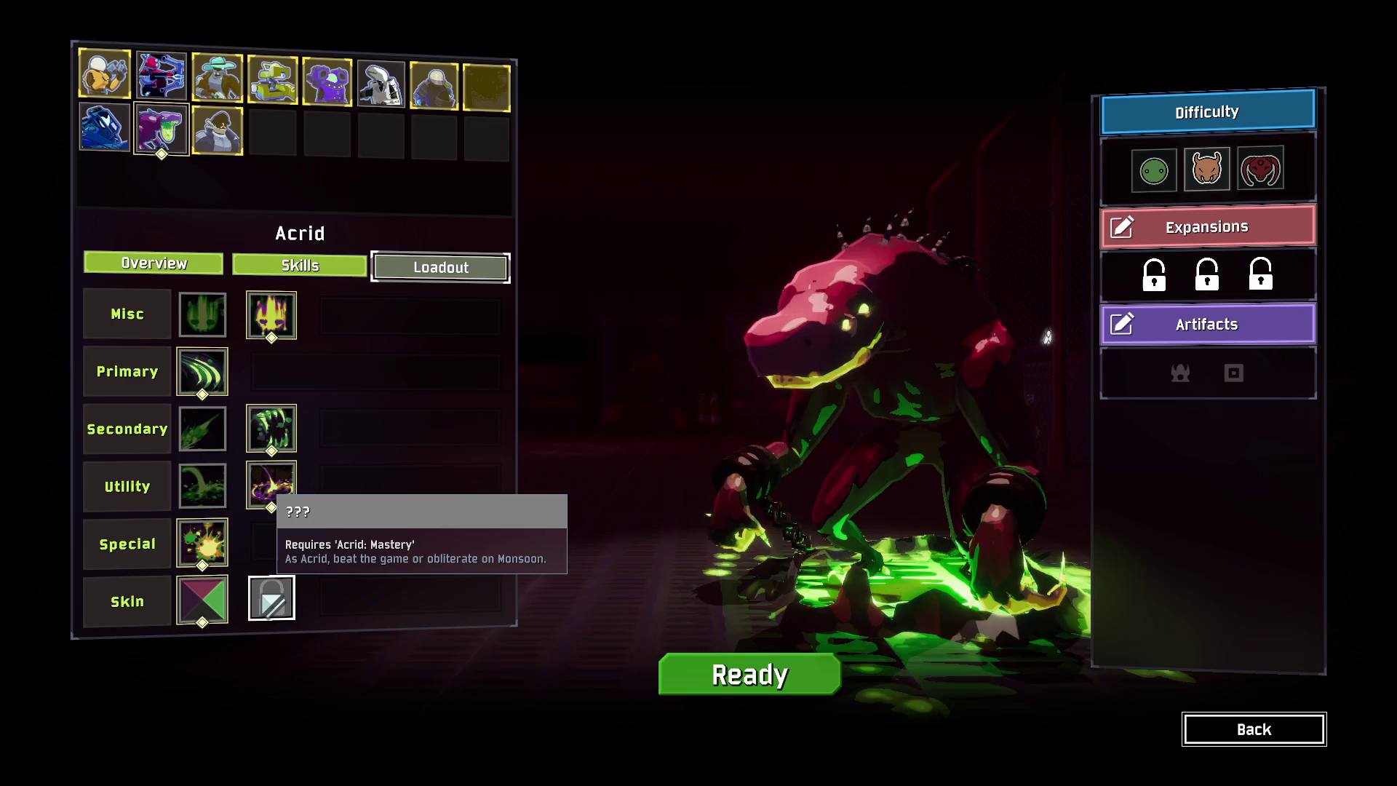
click(163, 264)
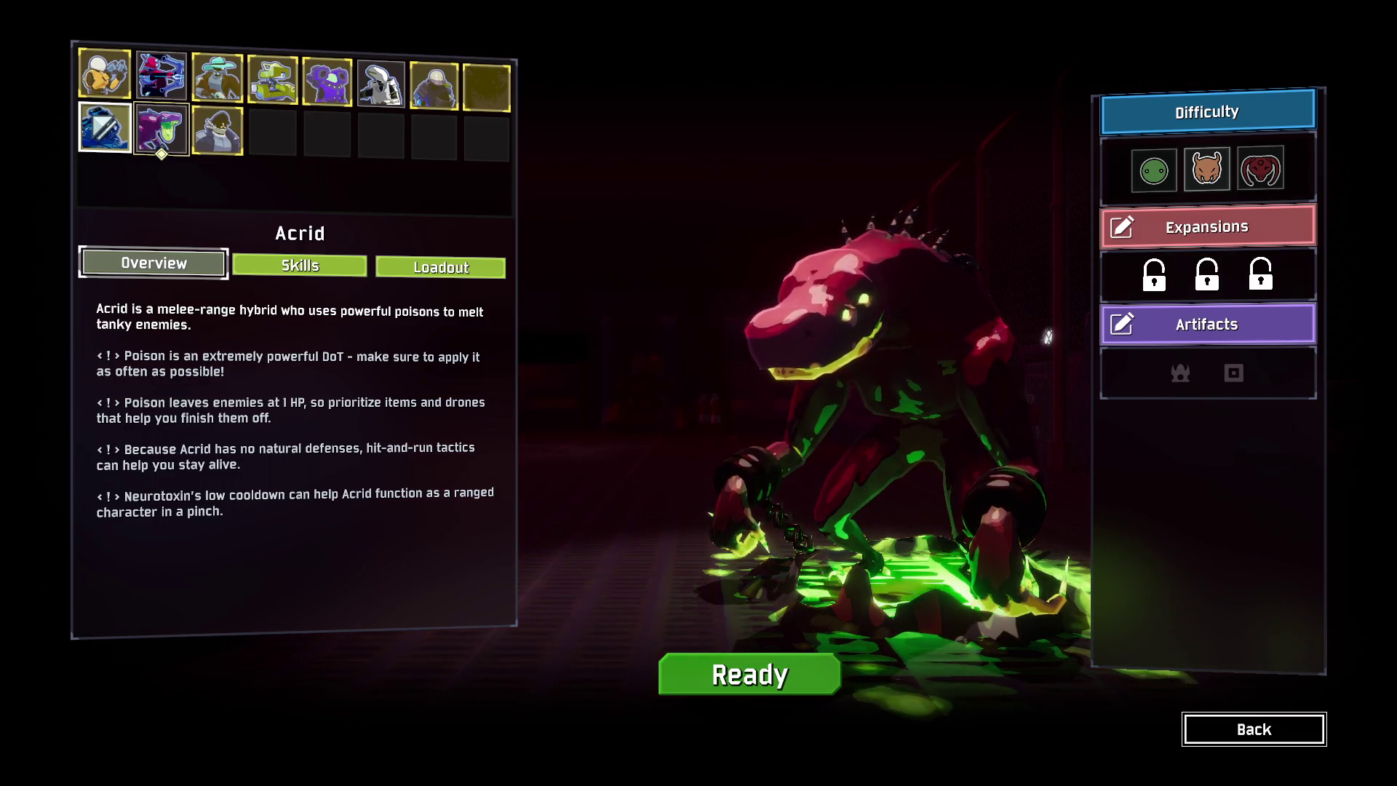
click(106, 128)
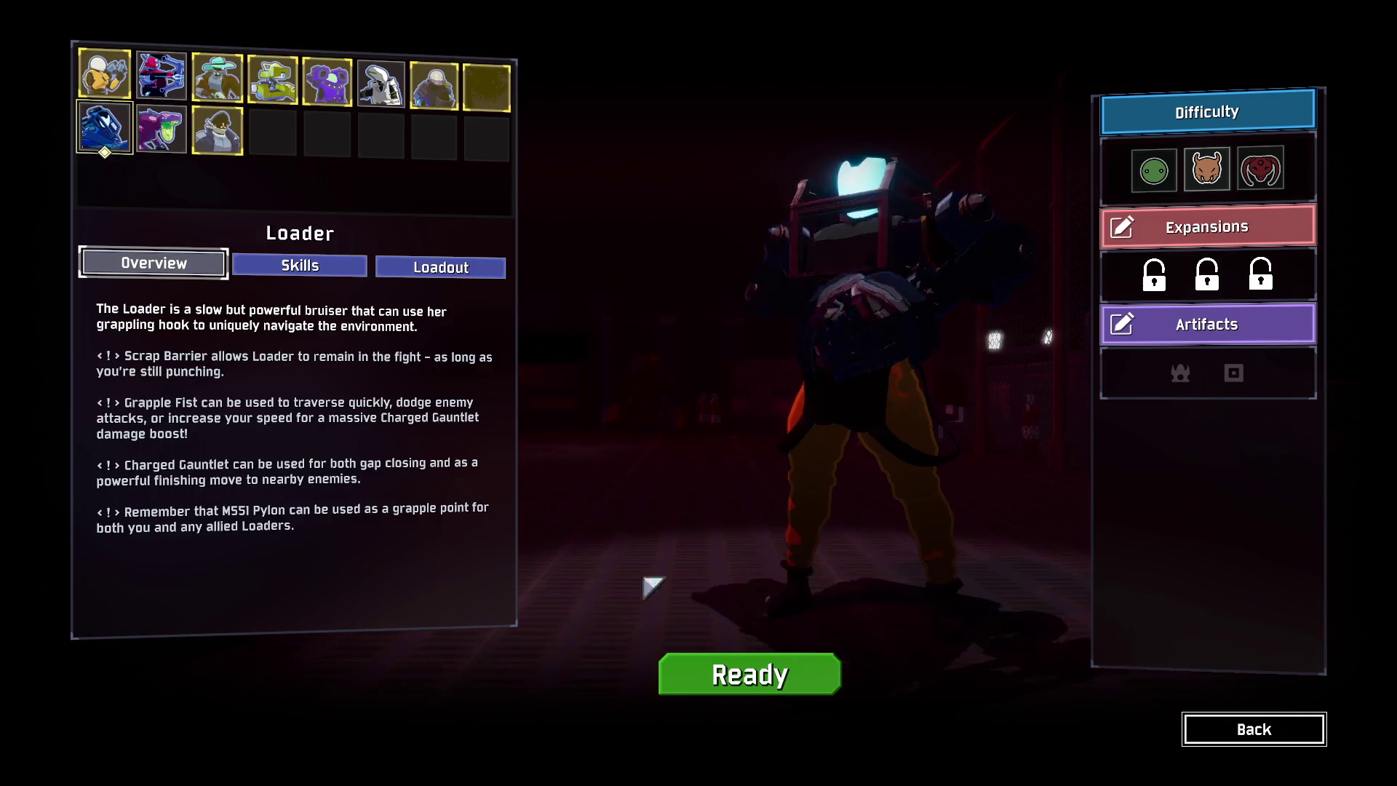
click(746, 681)
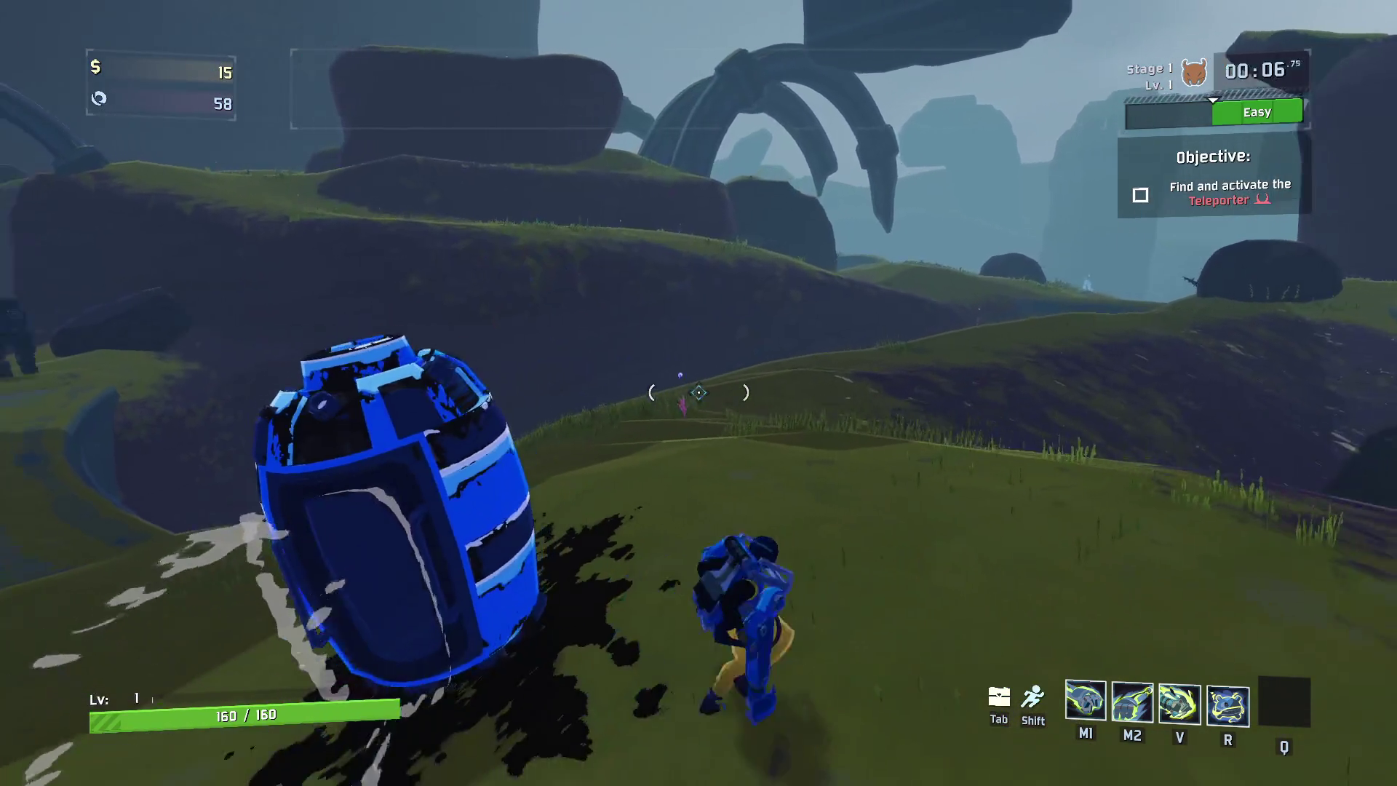
Grapple to the stone golem, punch enemies along the grassy ridge, then grapple to the distant ridge
key(w)
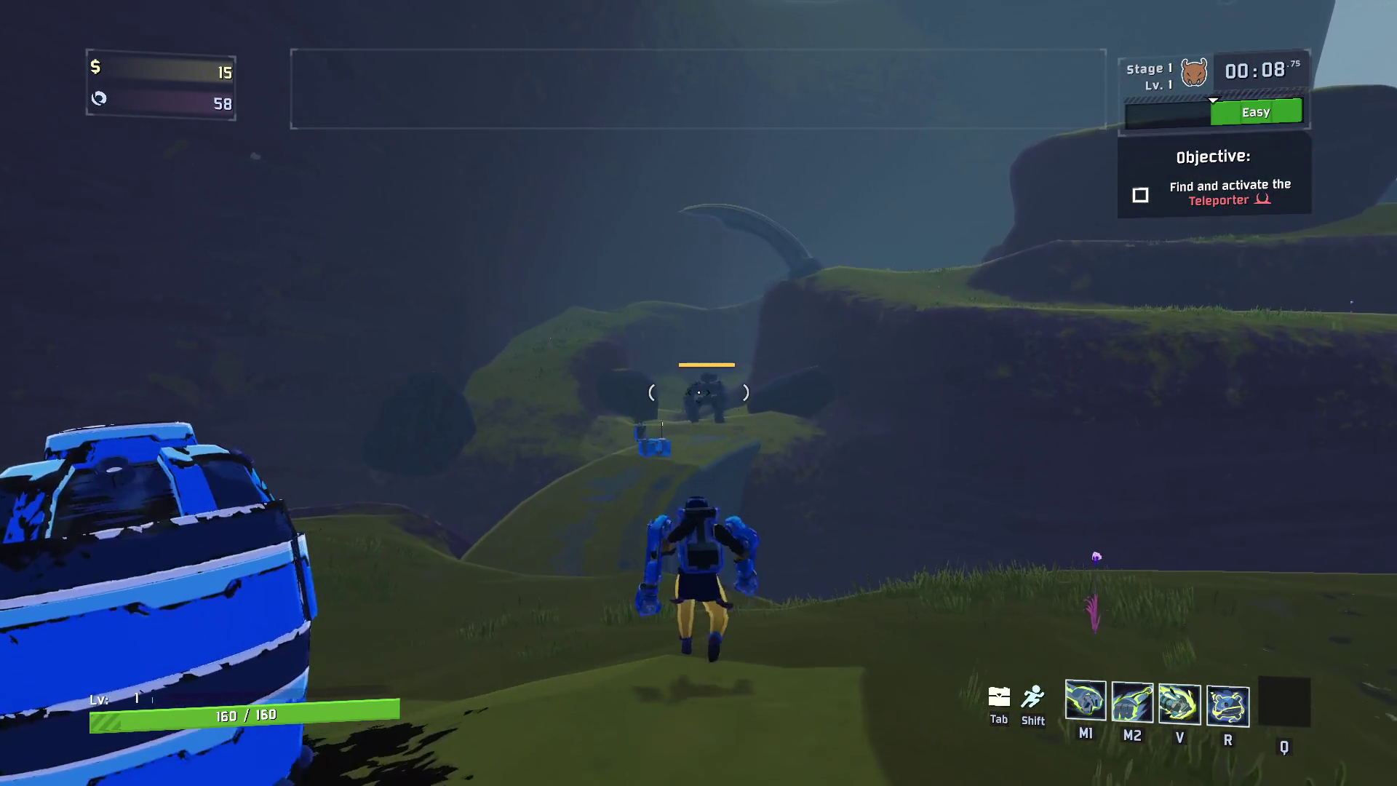
right_click(698, 393)
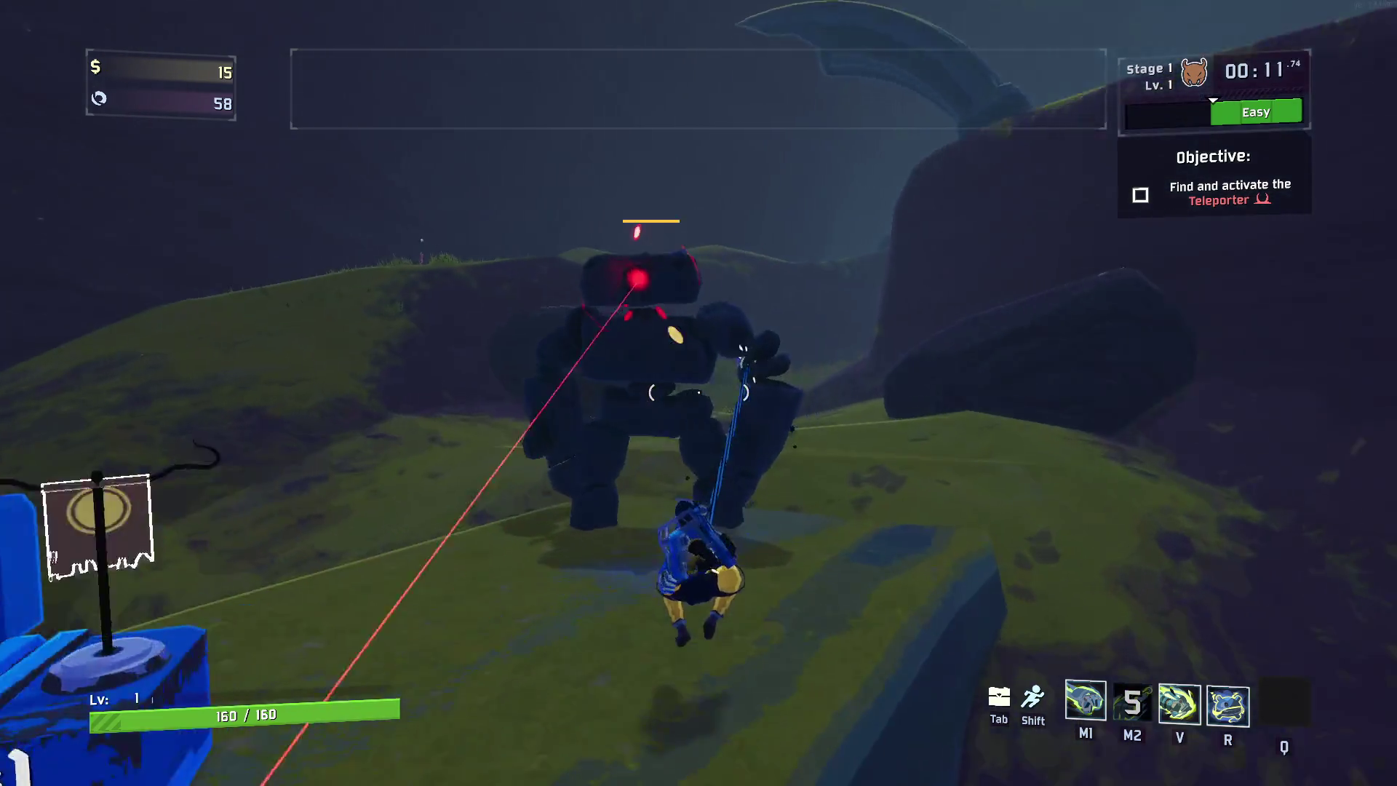
click(699, 393)
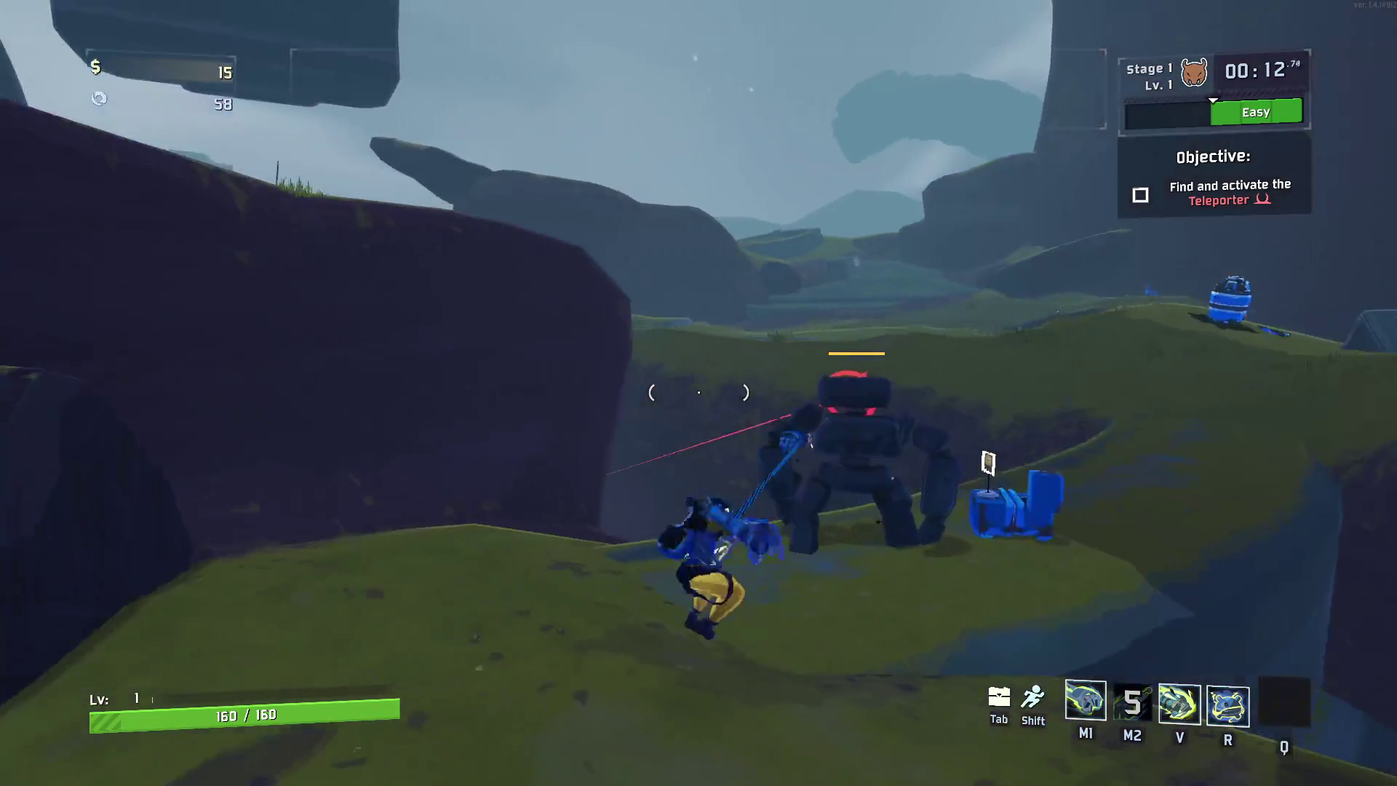
key(w)
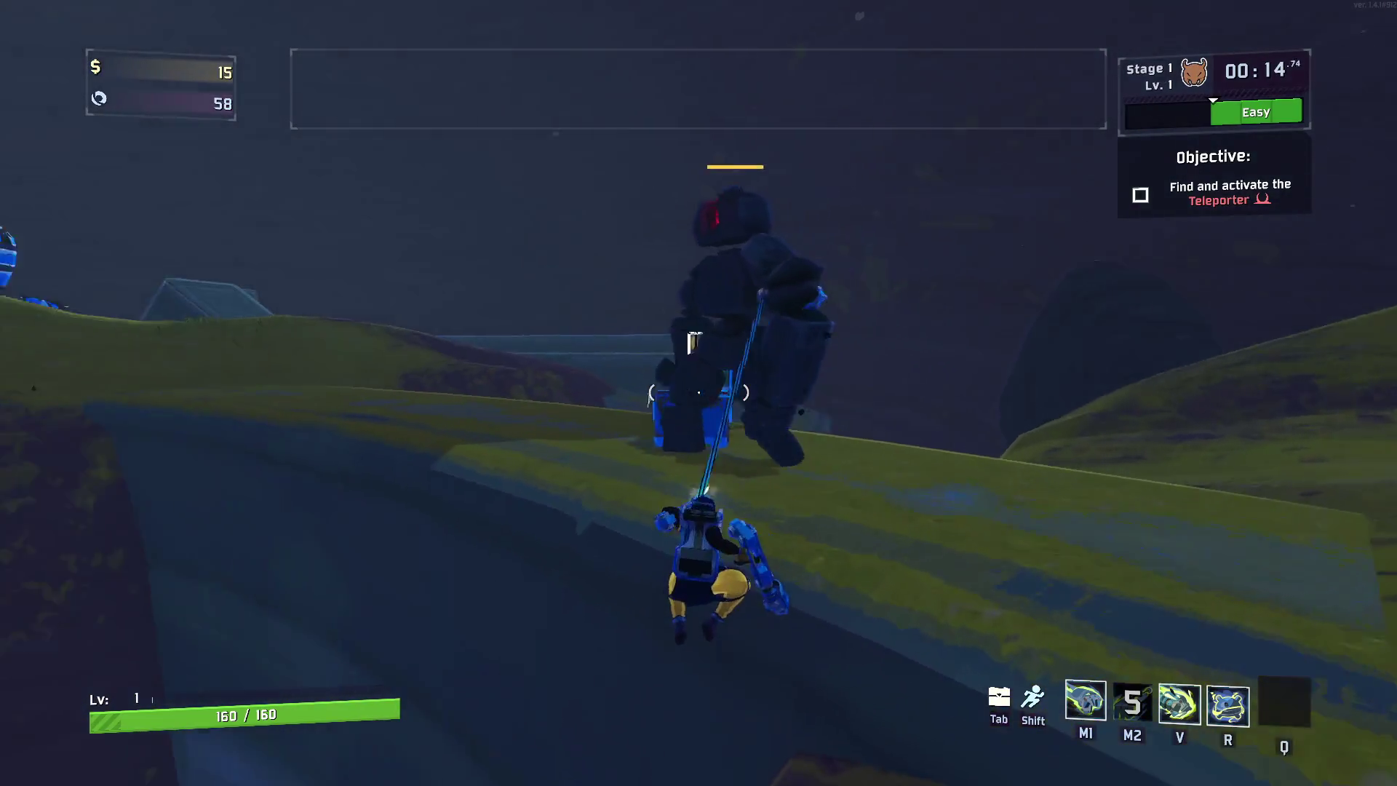
click(698, 393)
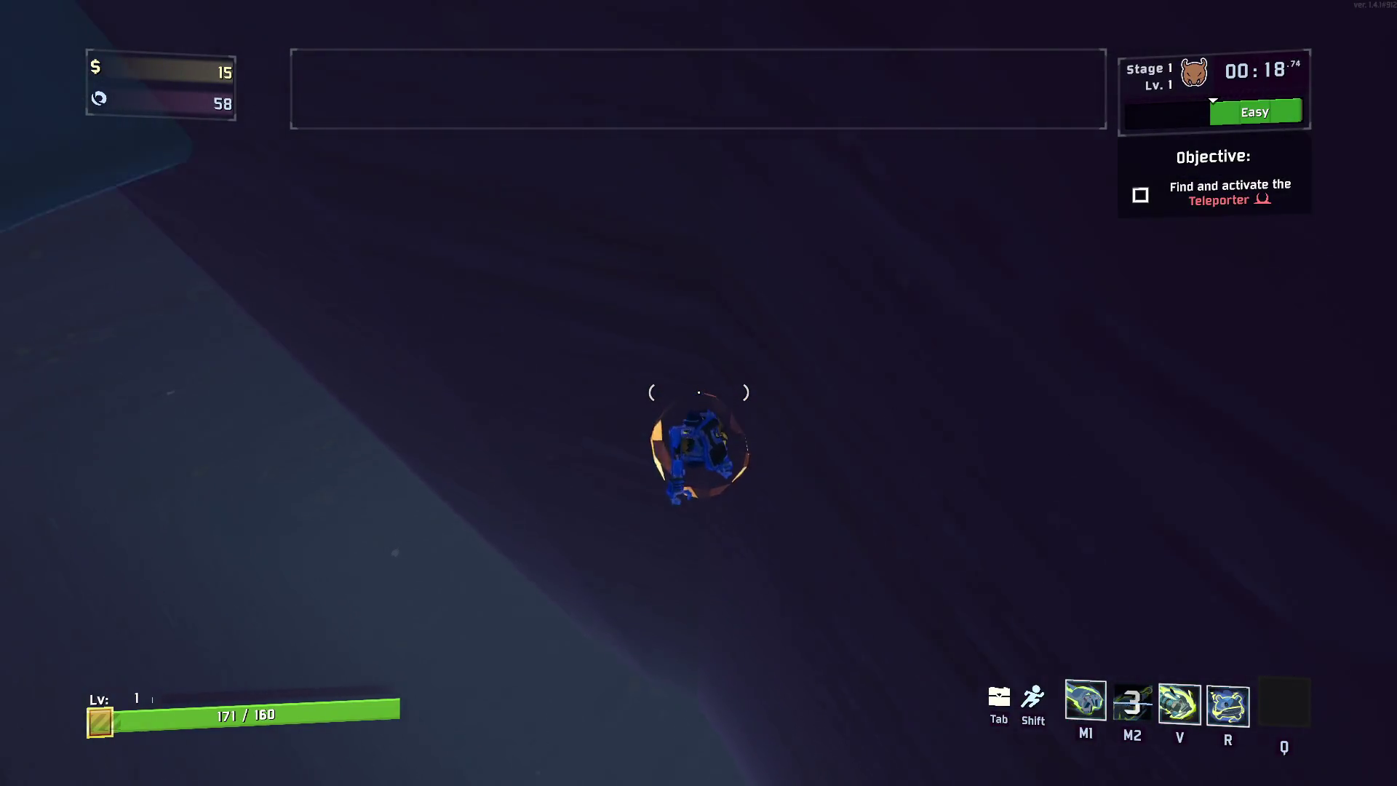
click(698, 393)
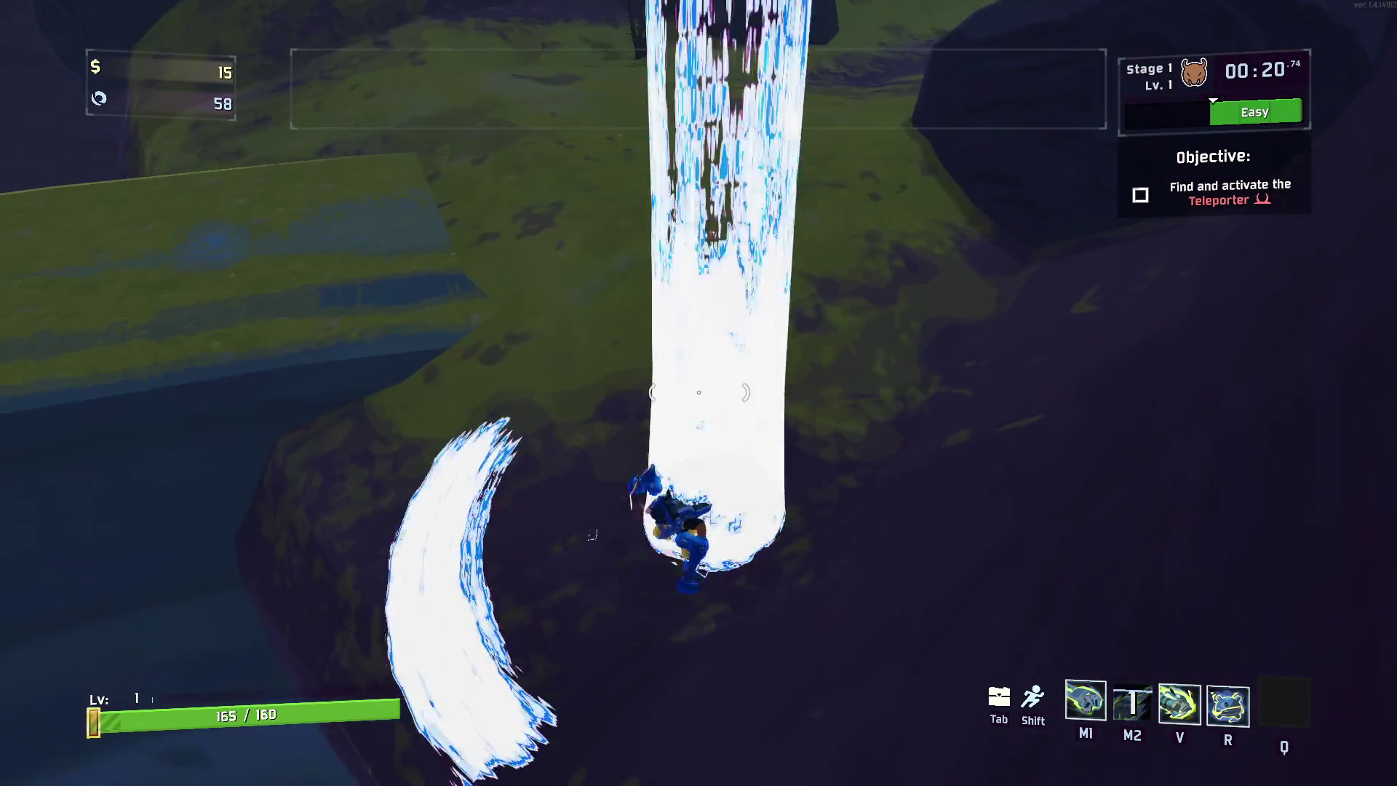
key(w)
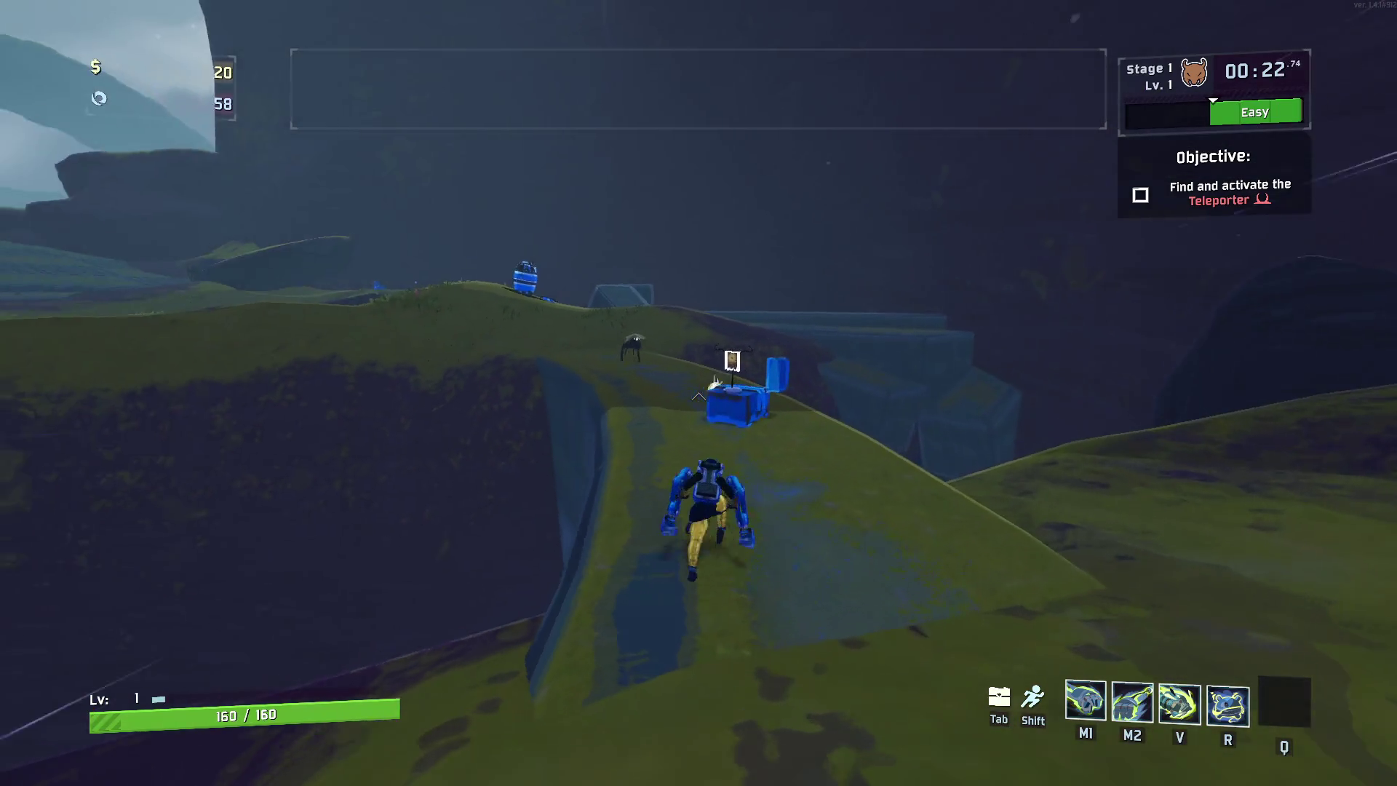
click(699, 392)
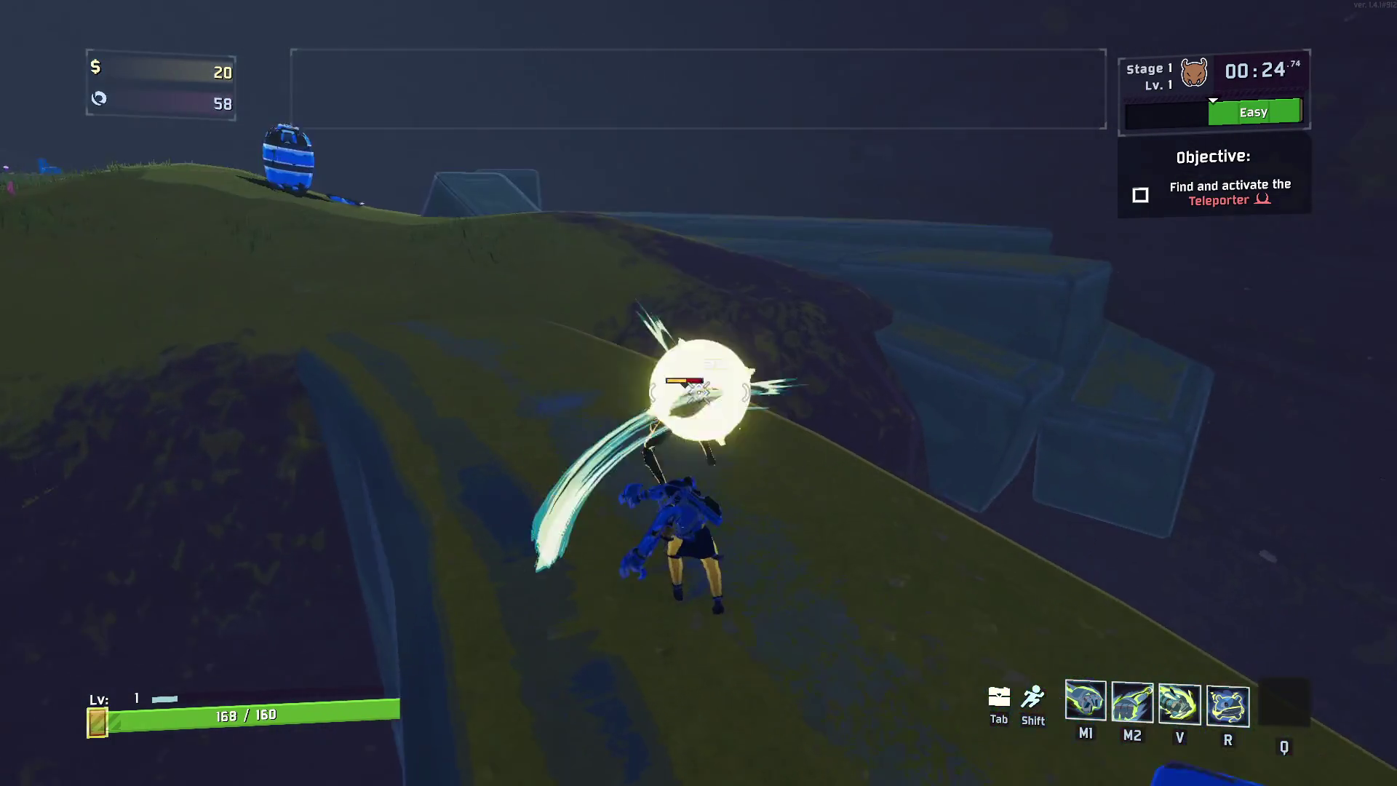
click(699, 393)
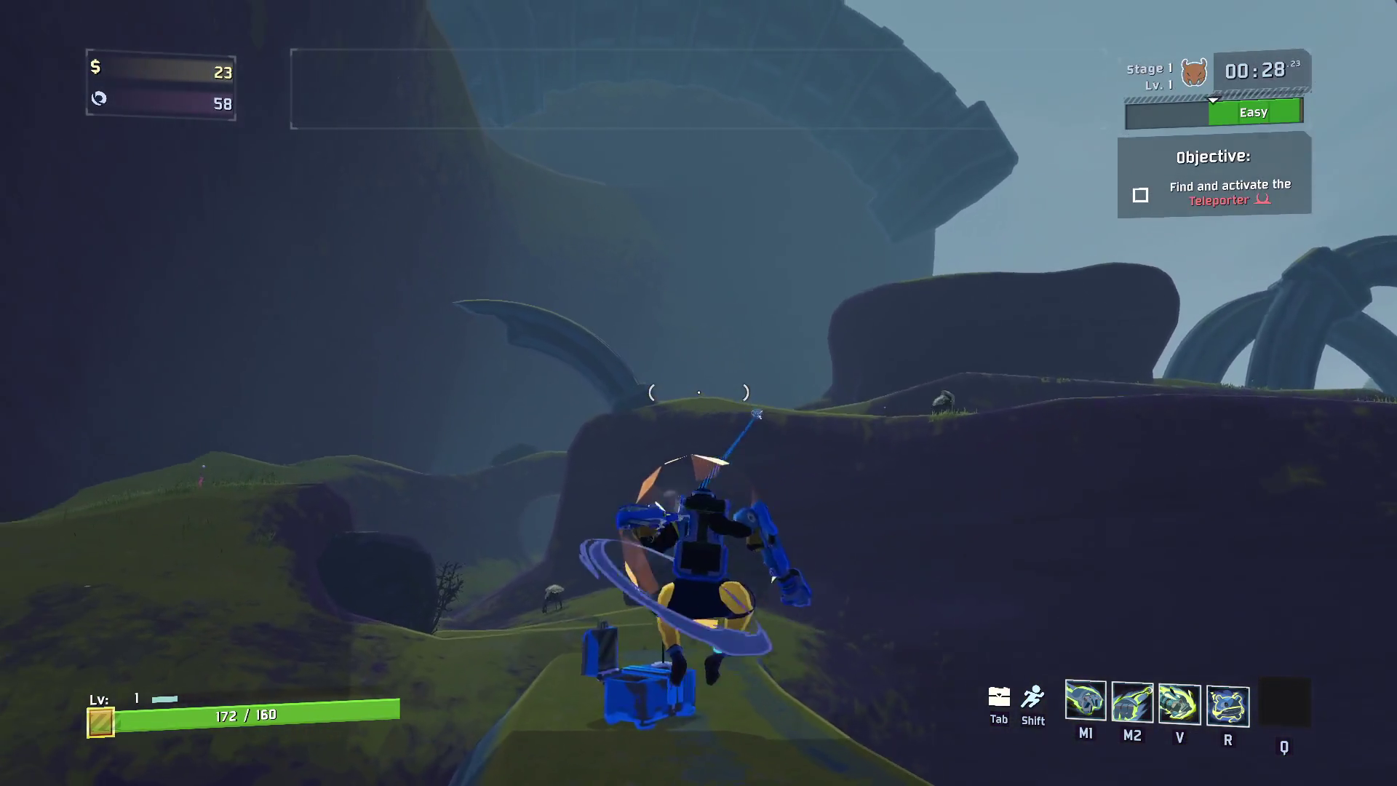
right_click(699, 393)
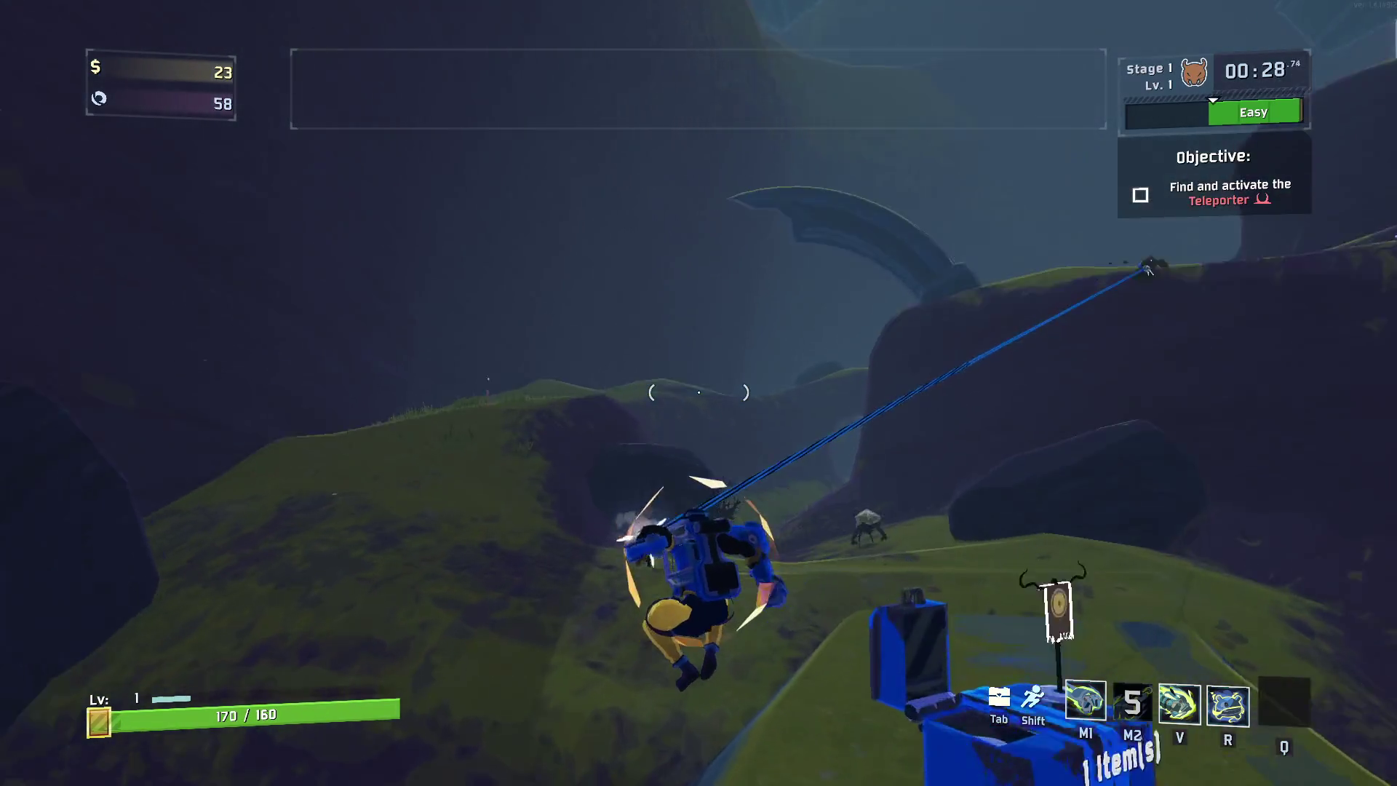
Launch onto the large rock and run across the hills past the stone arches
key(w)
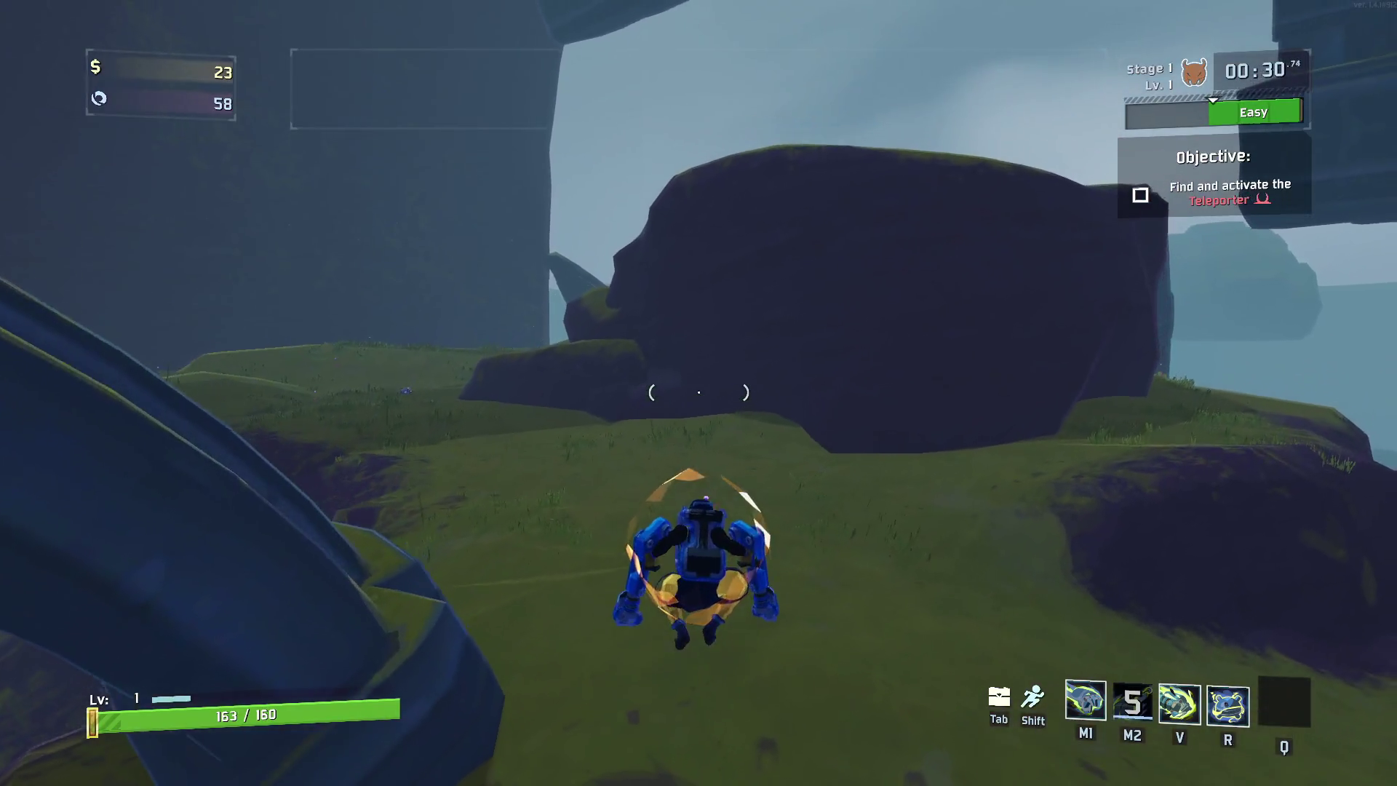
key(v)
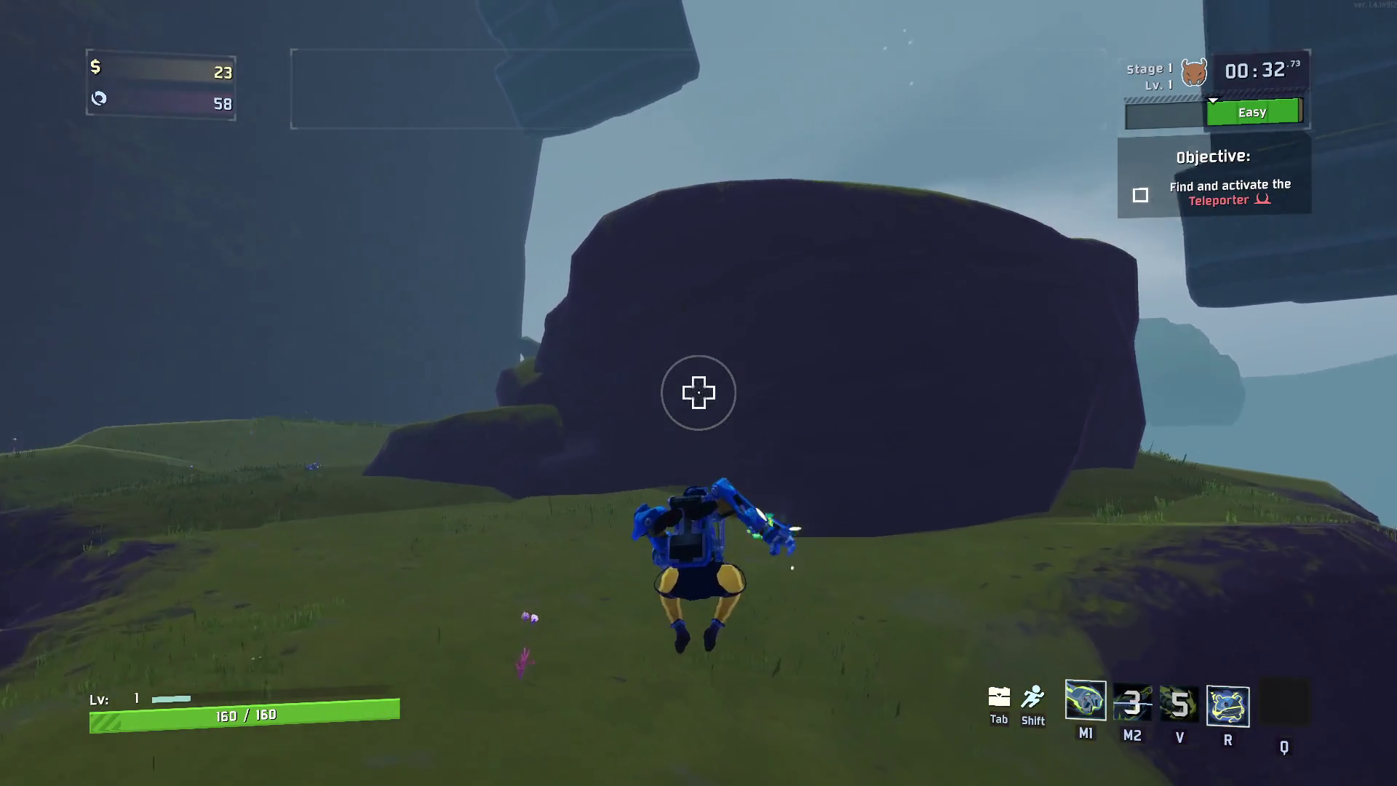
key(w)
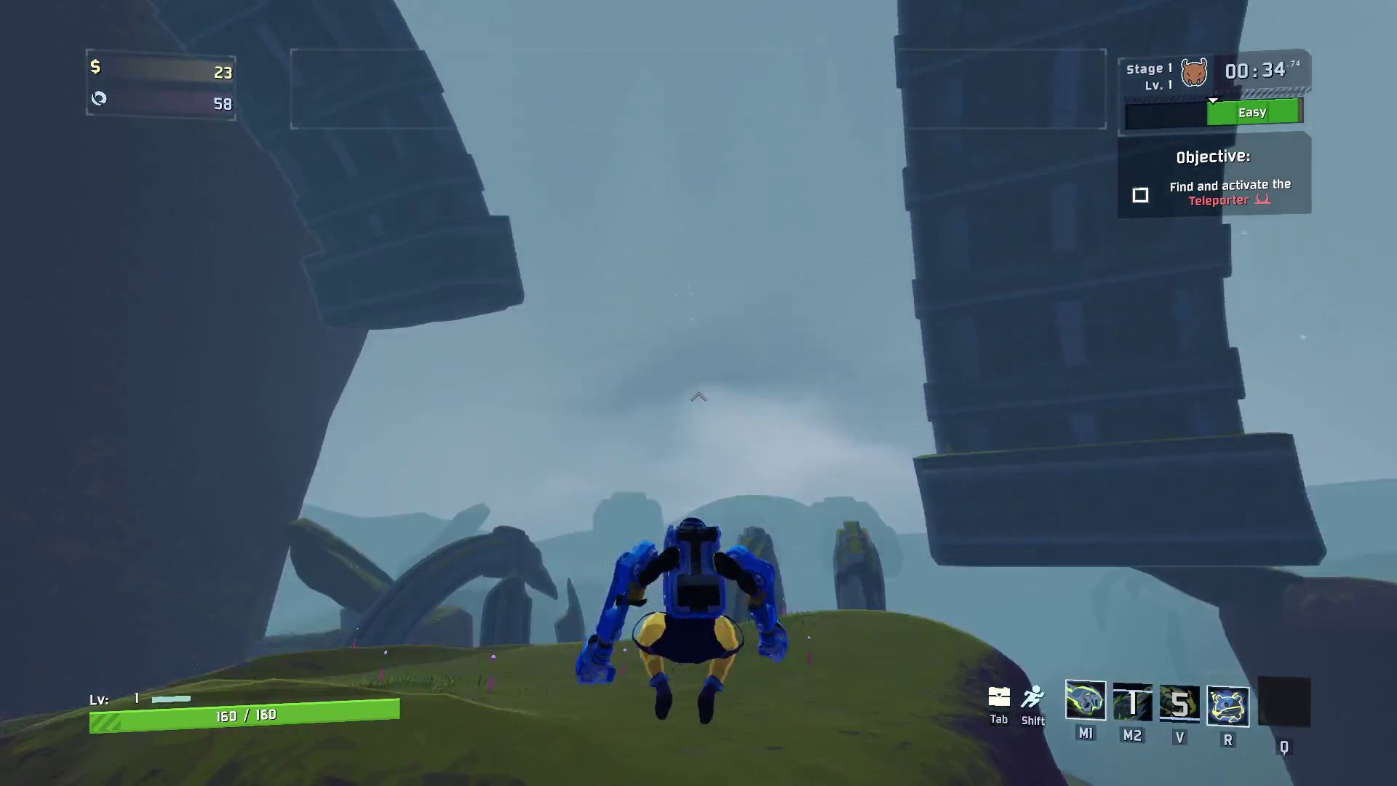
key(w)
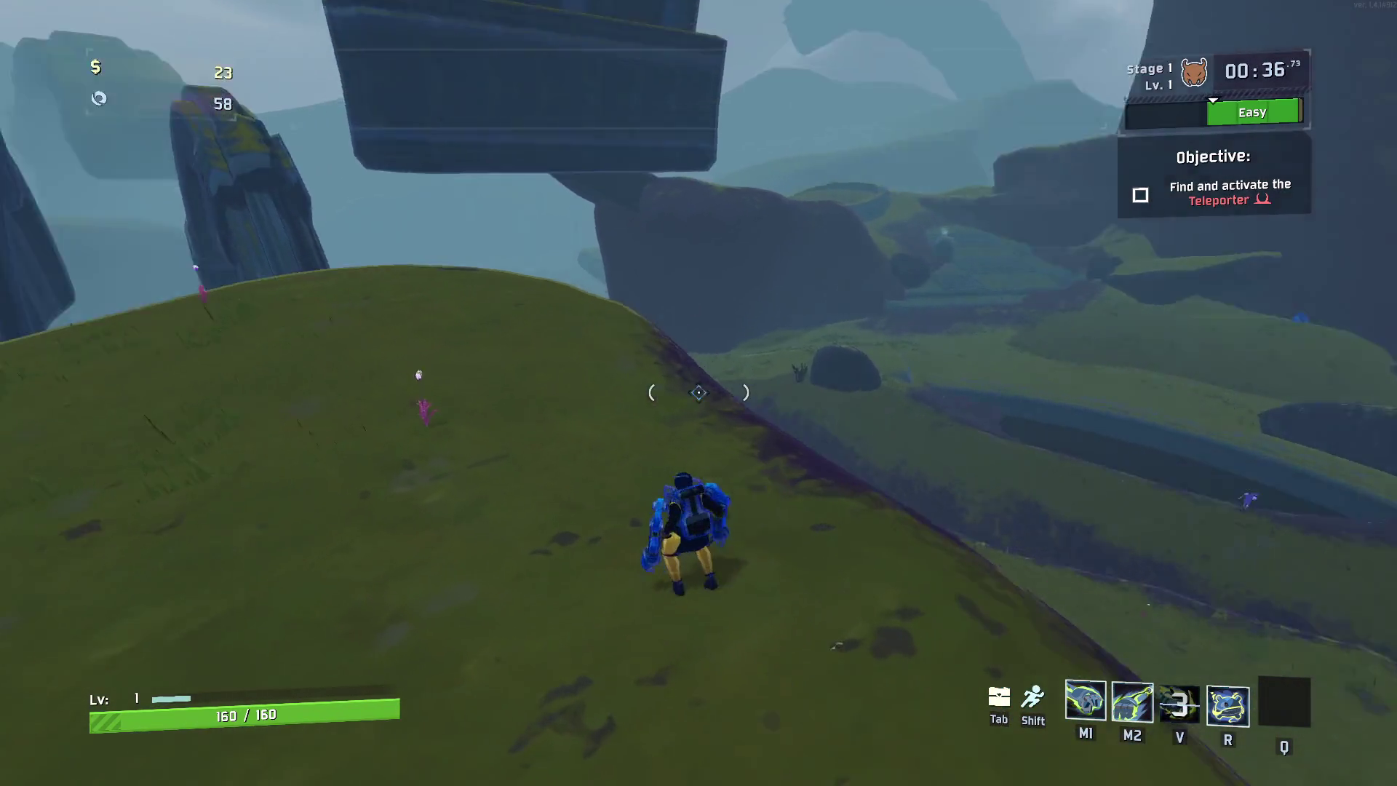
key(w)
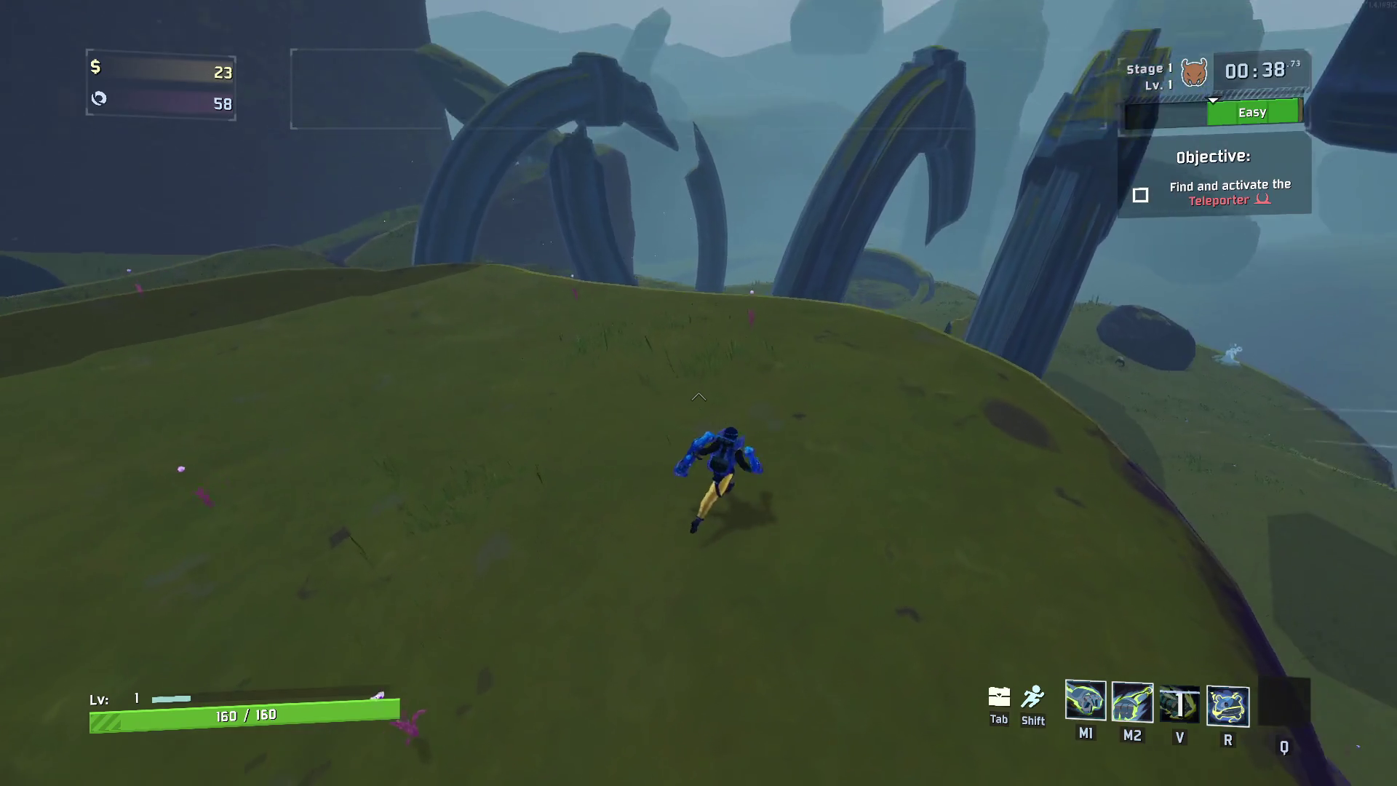
key(w)
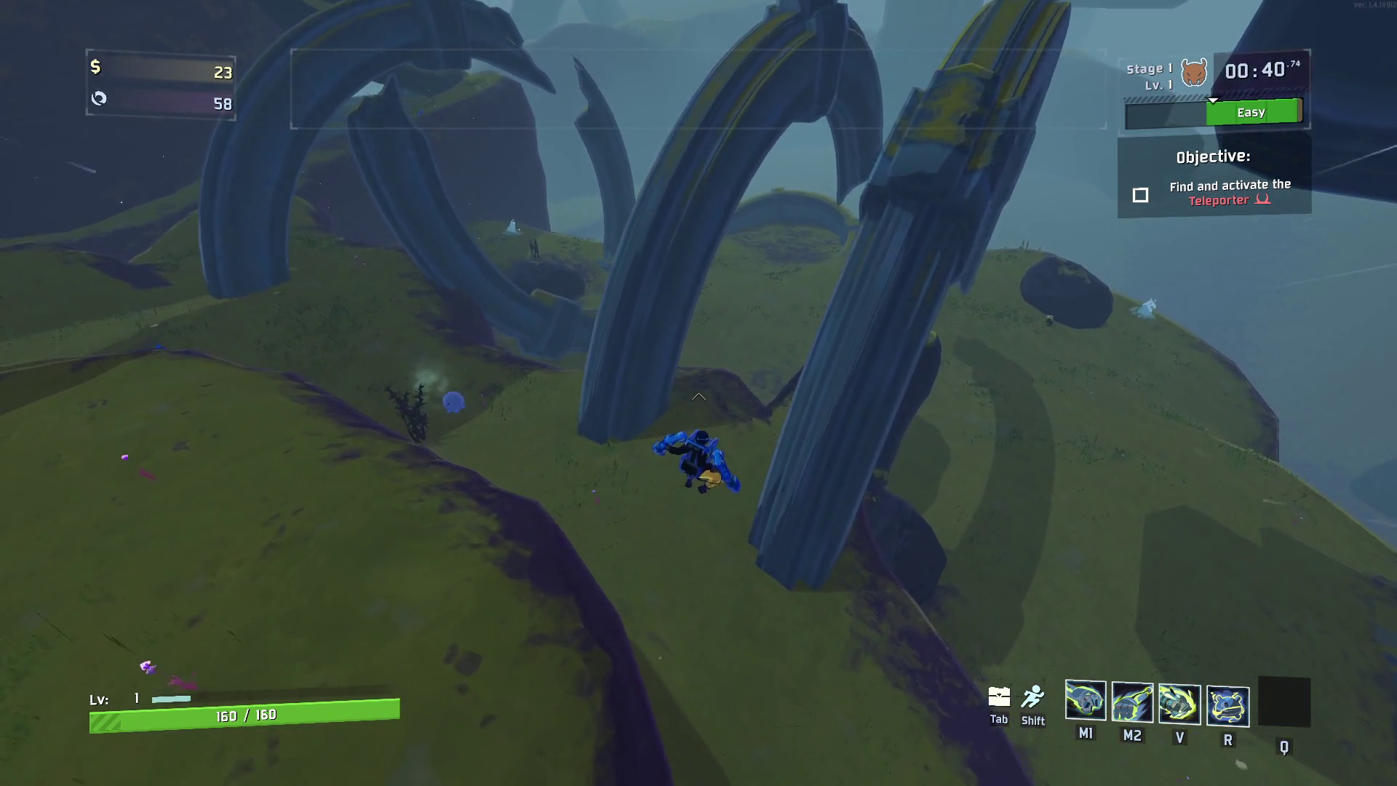
key(w)
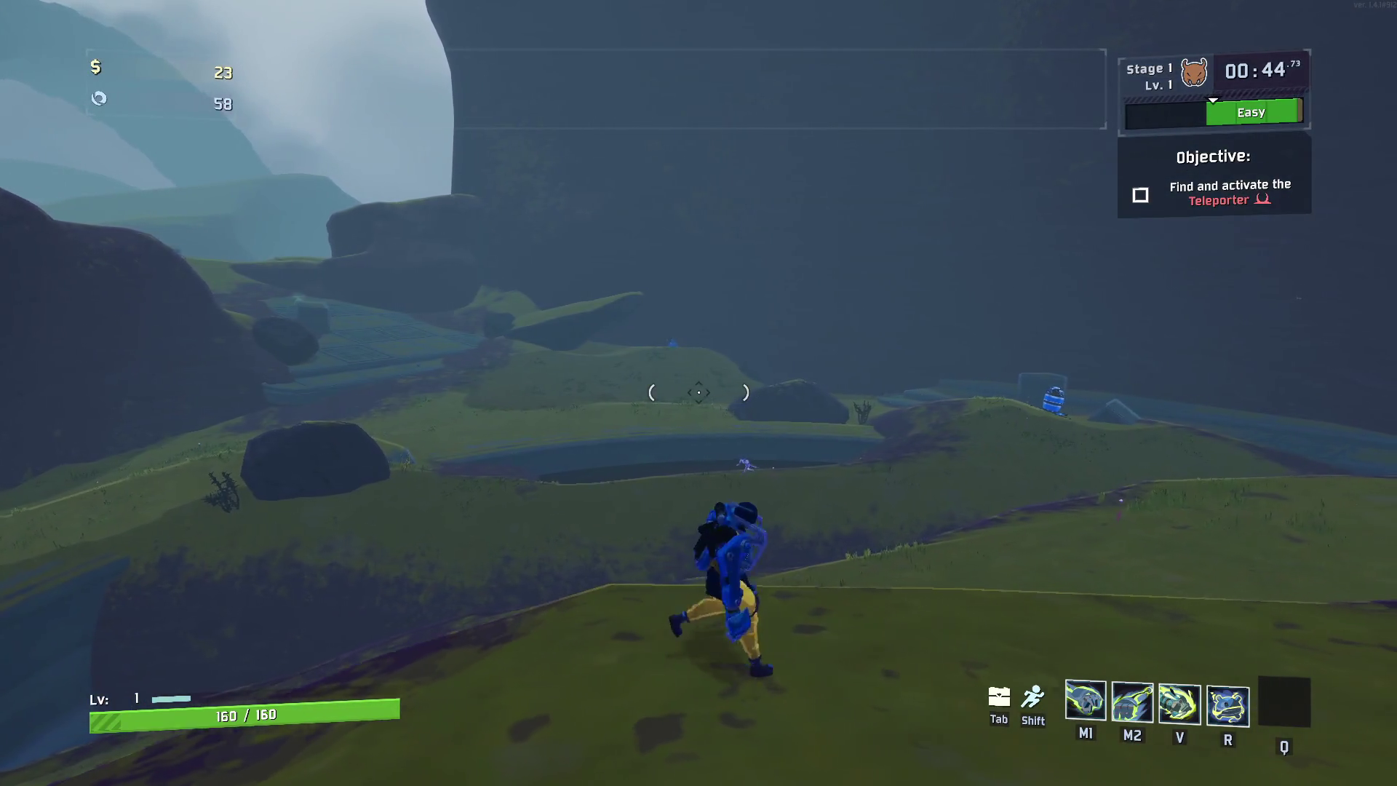
key(w)
Grapple onto the dark rock wall, drop a pylon, and kill the beetle
right_click(698, 393)
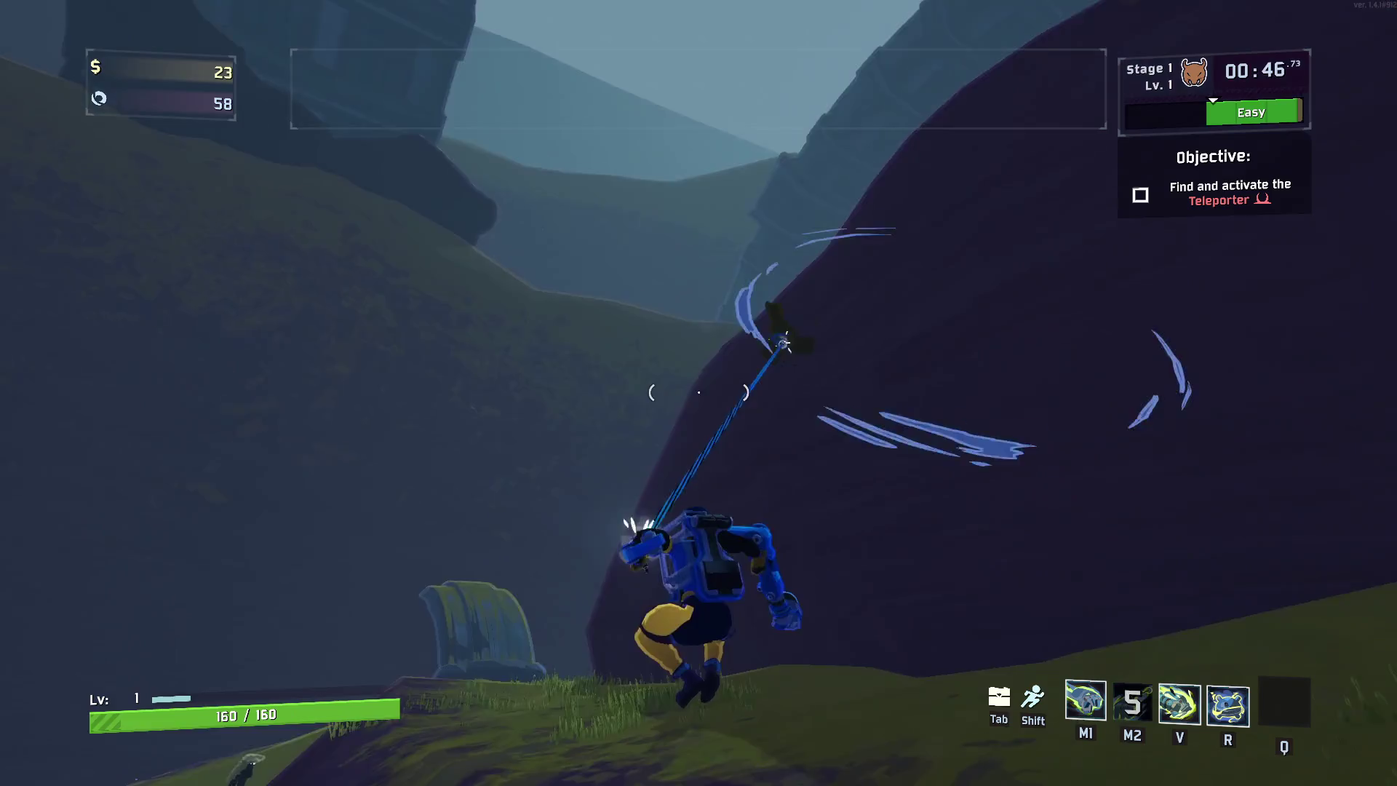
key(w)
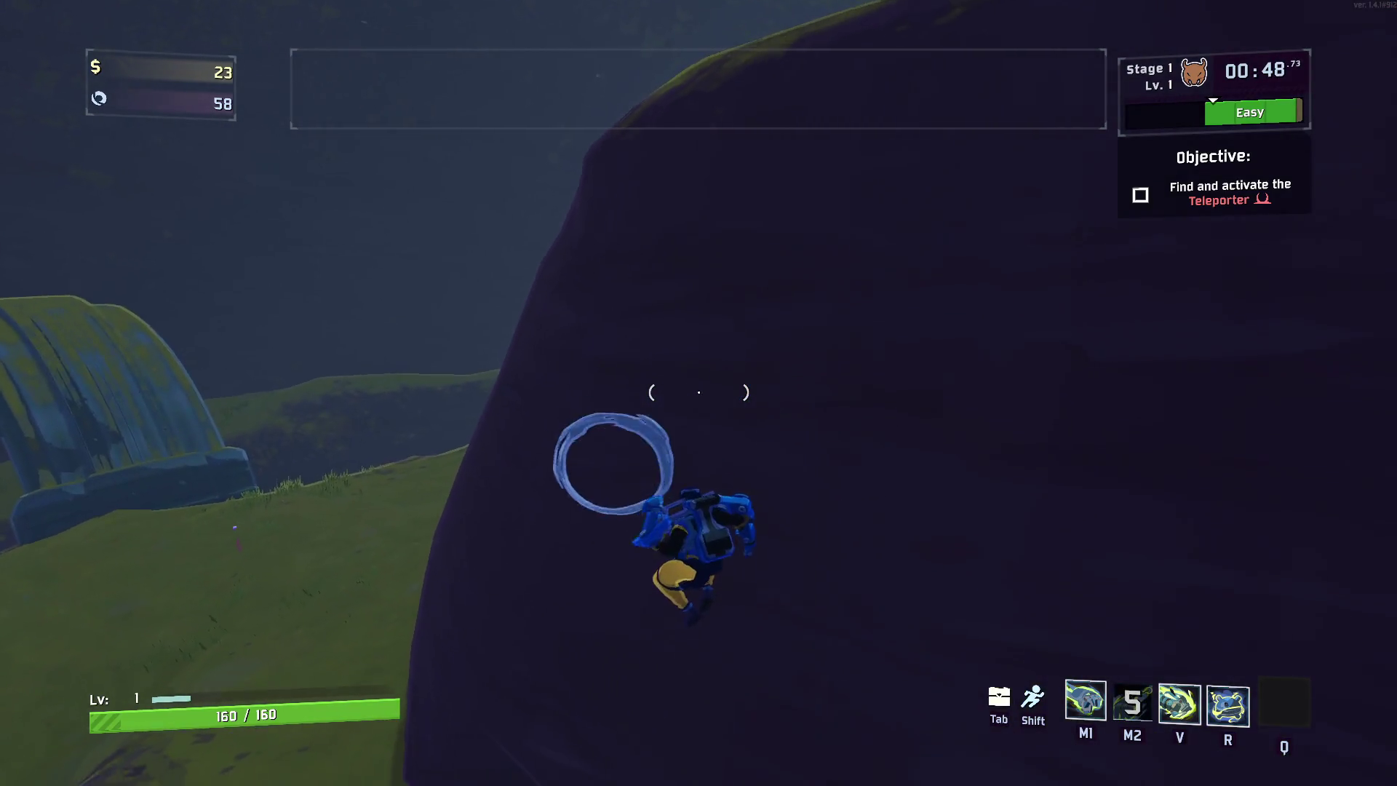
key(w)
key(r)
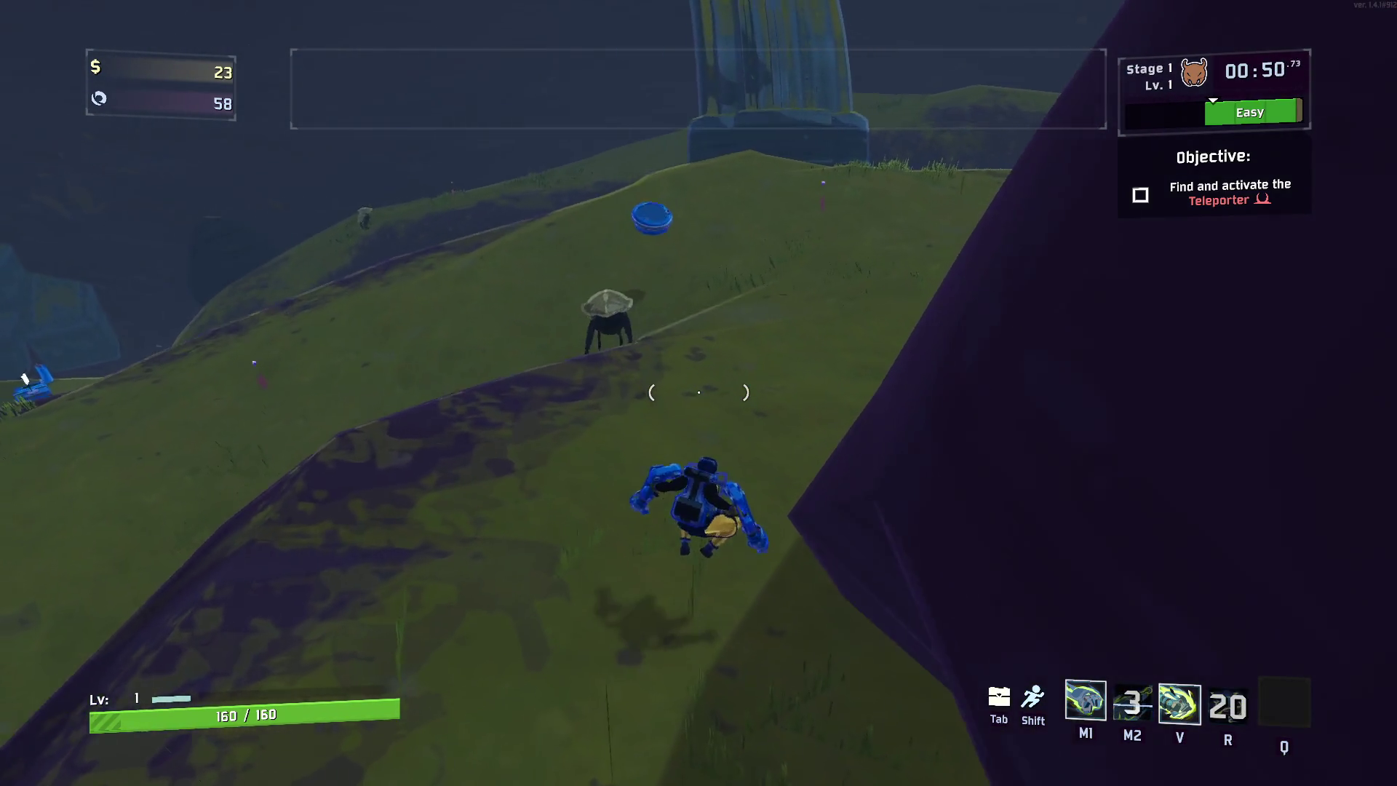
key(w)
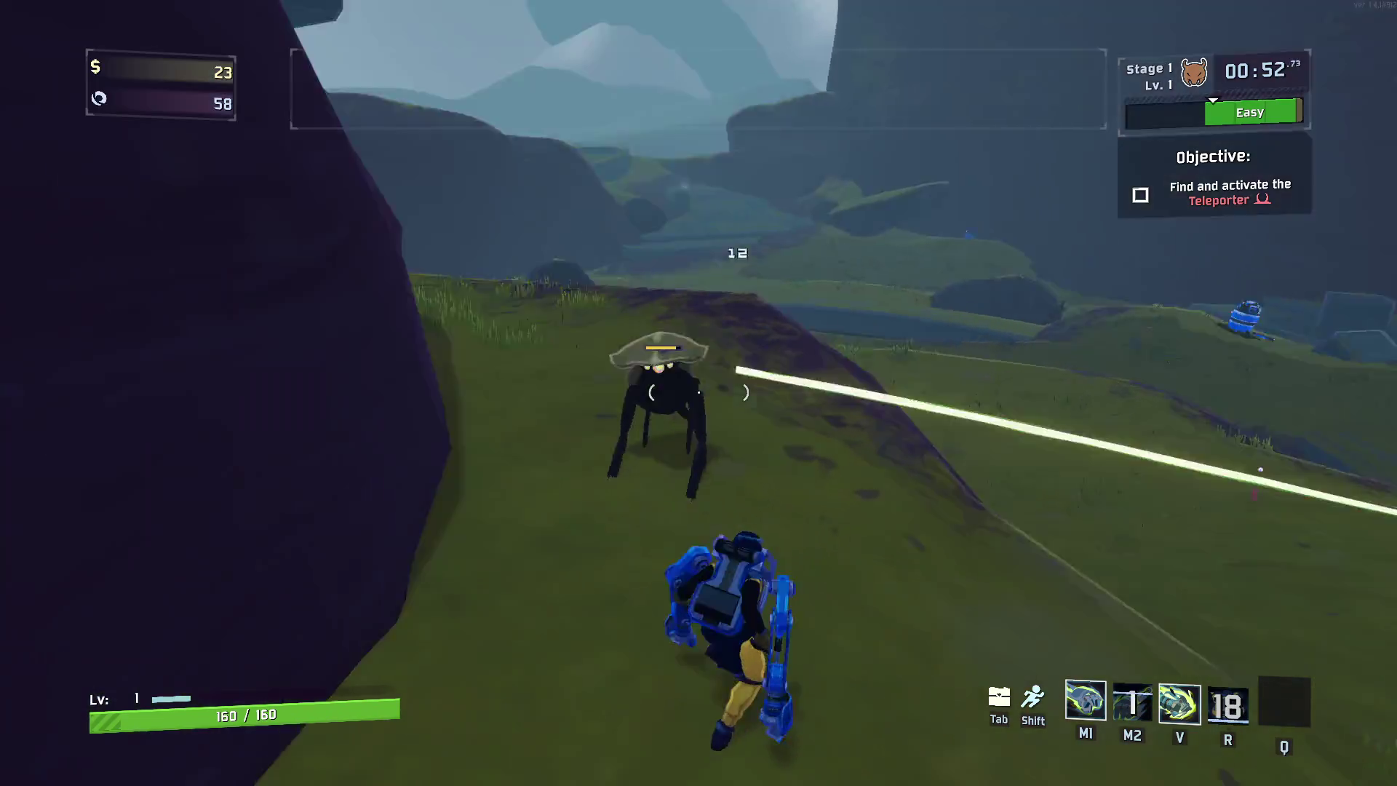
key(w)
right_click(699, 393)
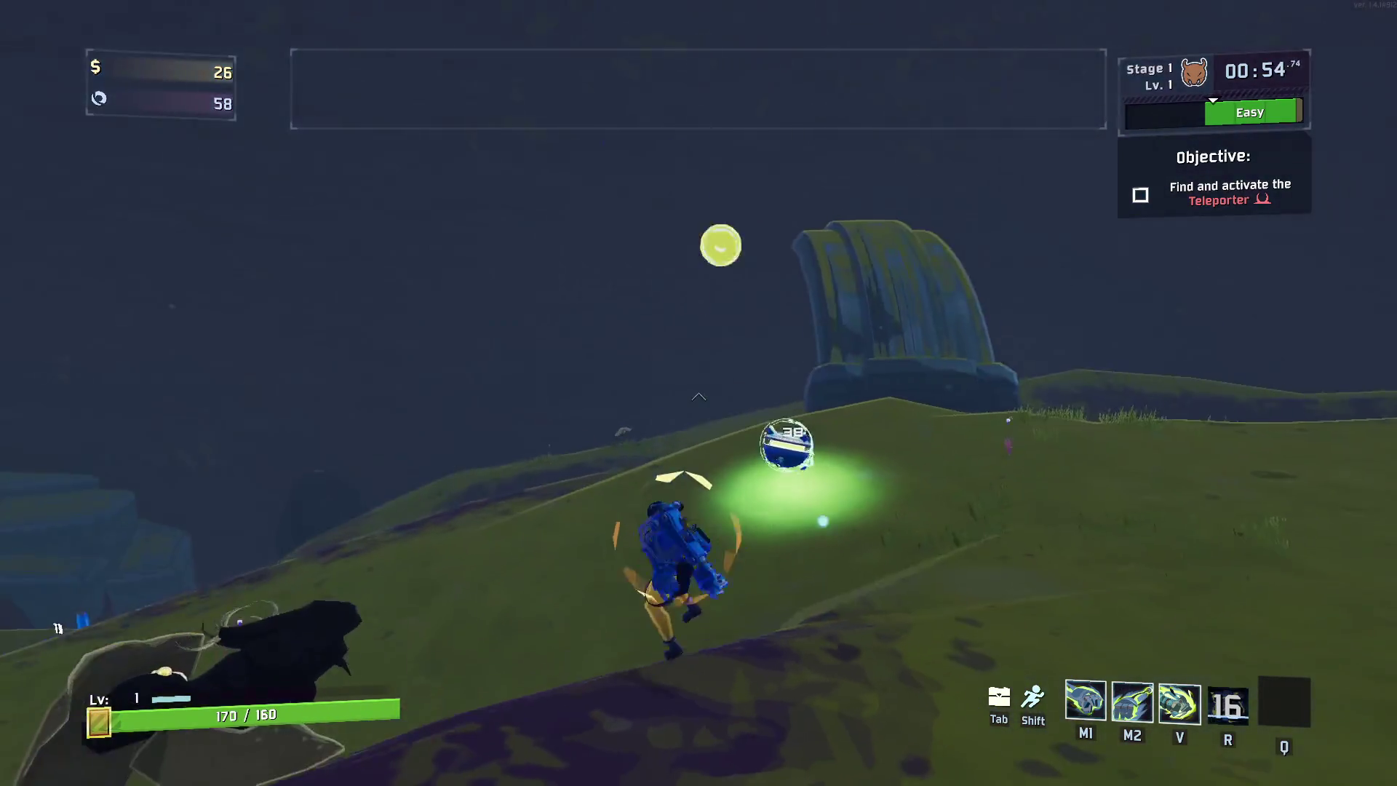
Charge-punch toward the cliff, glide over the grassy ridge, and grapple down into the cave
key(w)
key(v)
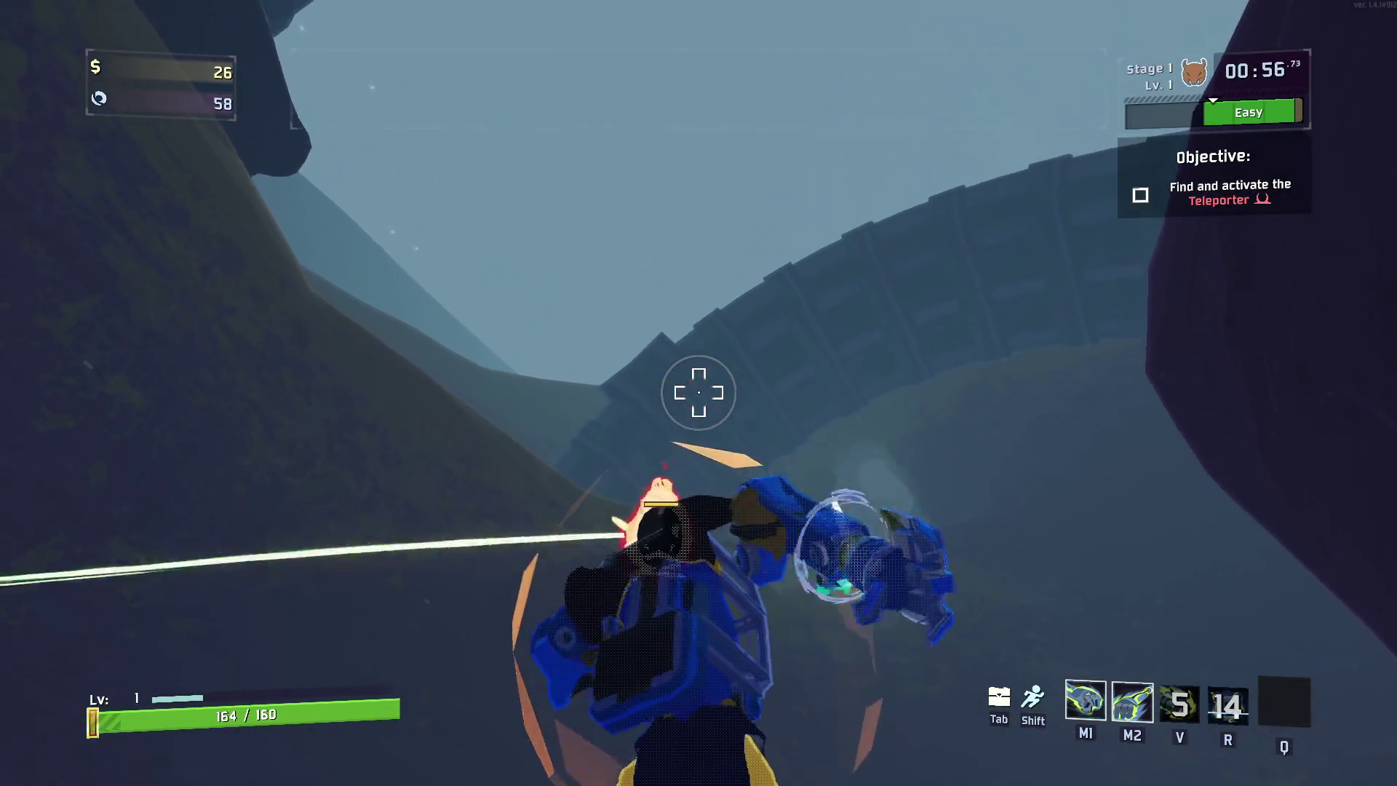
key(w)
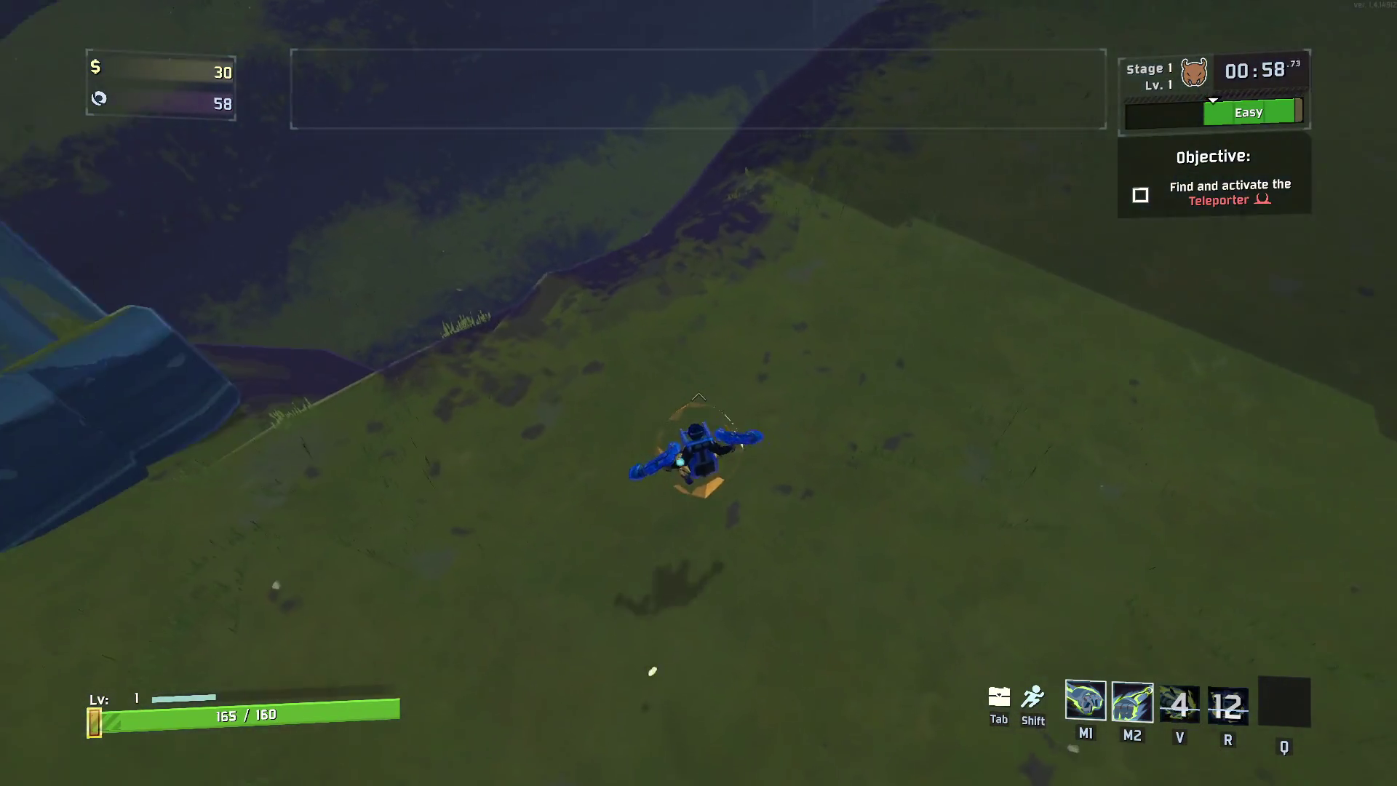
key(w)
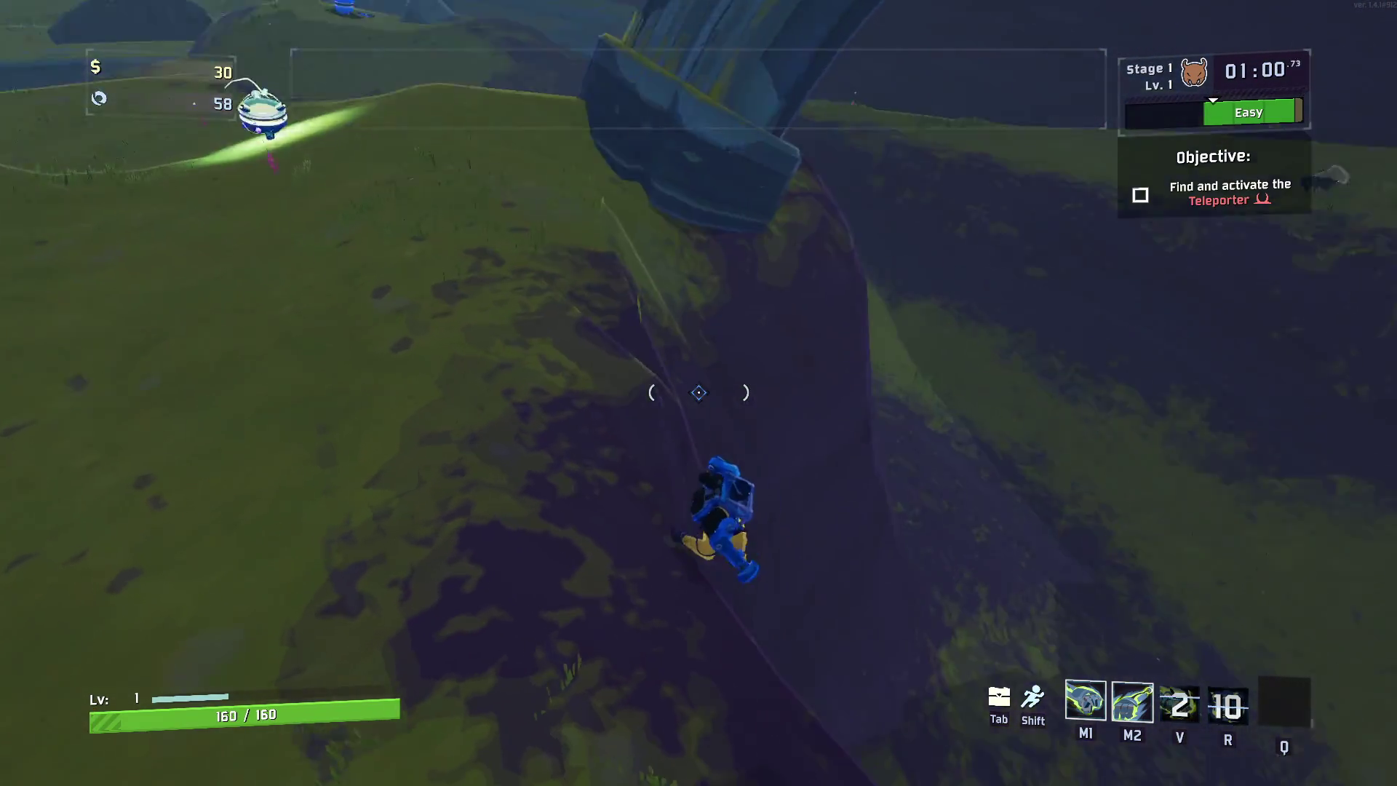
key(w)
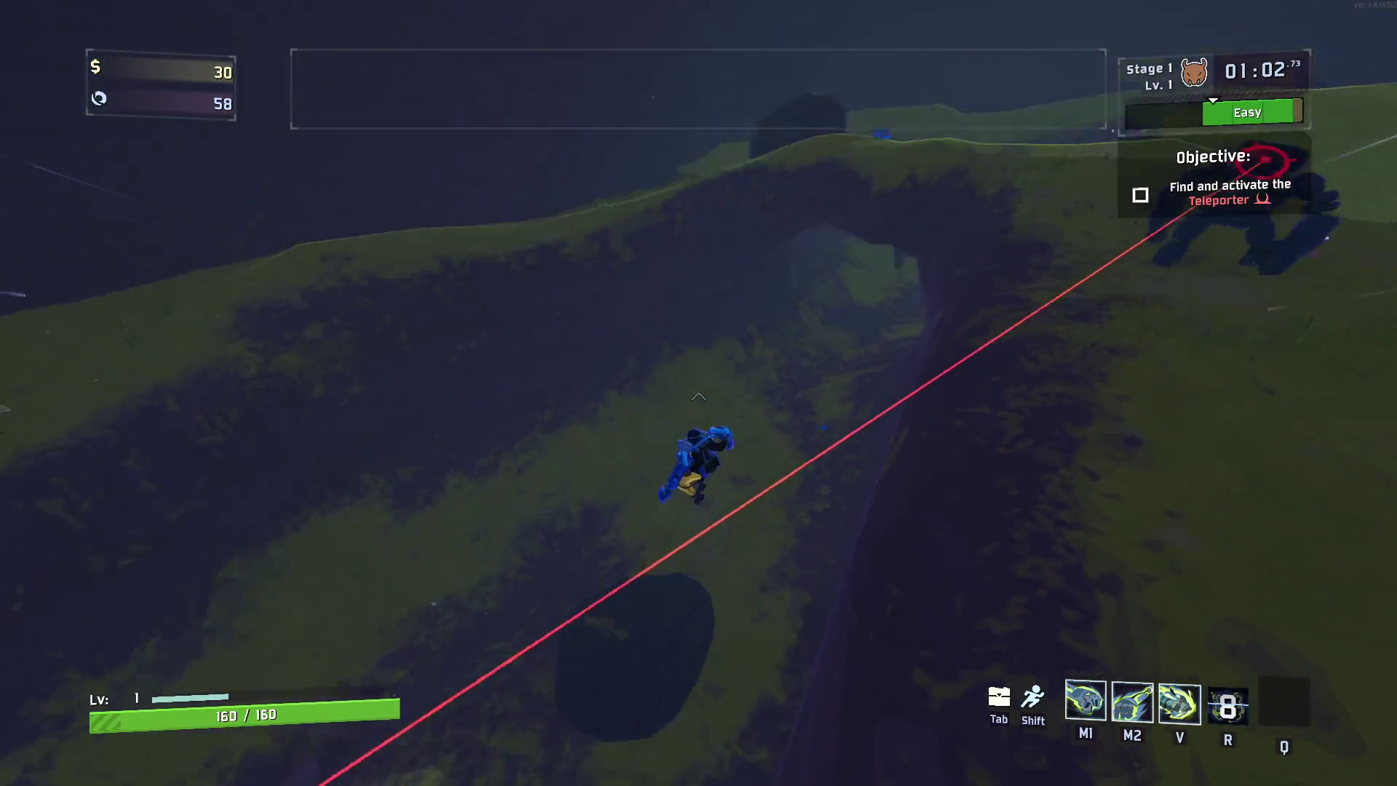
right_click(699, 393)
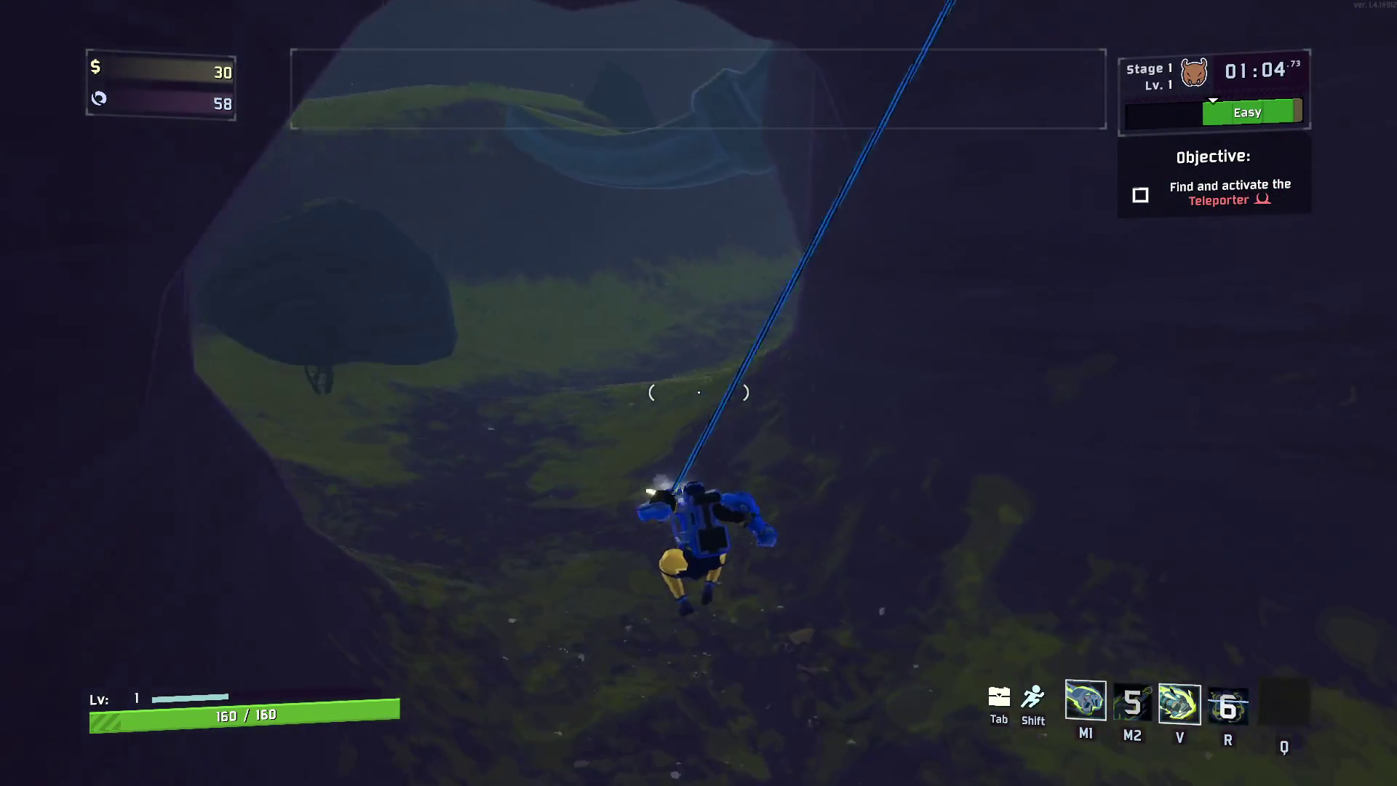
Run out of the cave onto the grass and activate the teleporter to summon the Stone Titan
key(w)
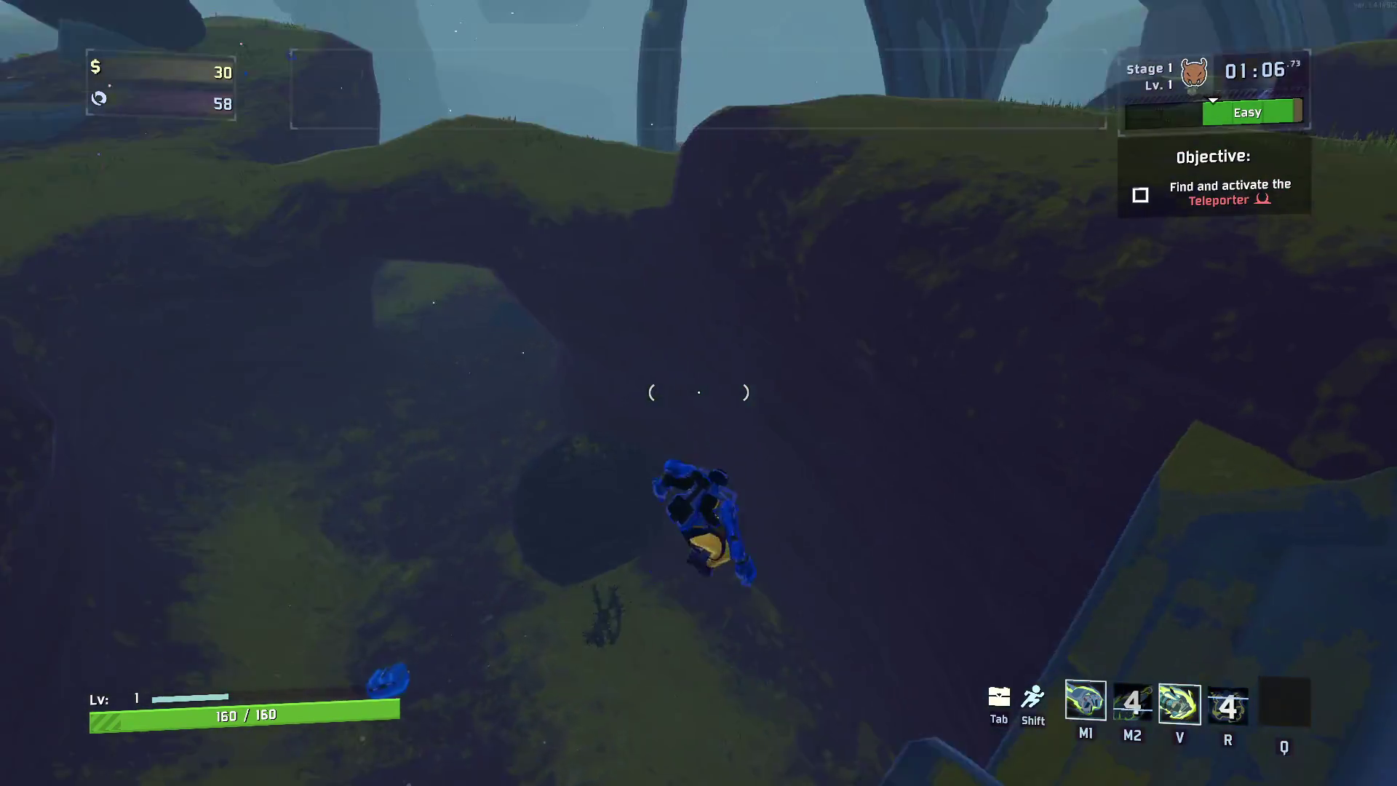
key(w)
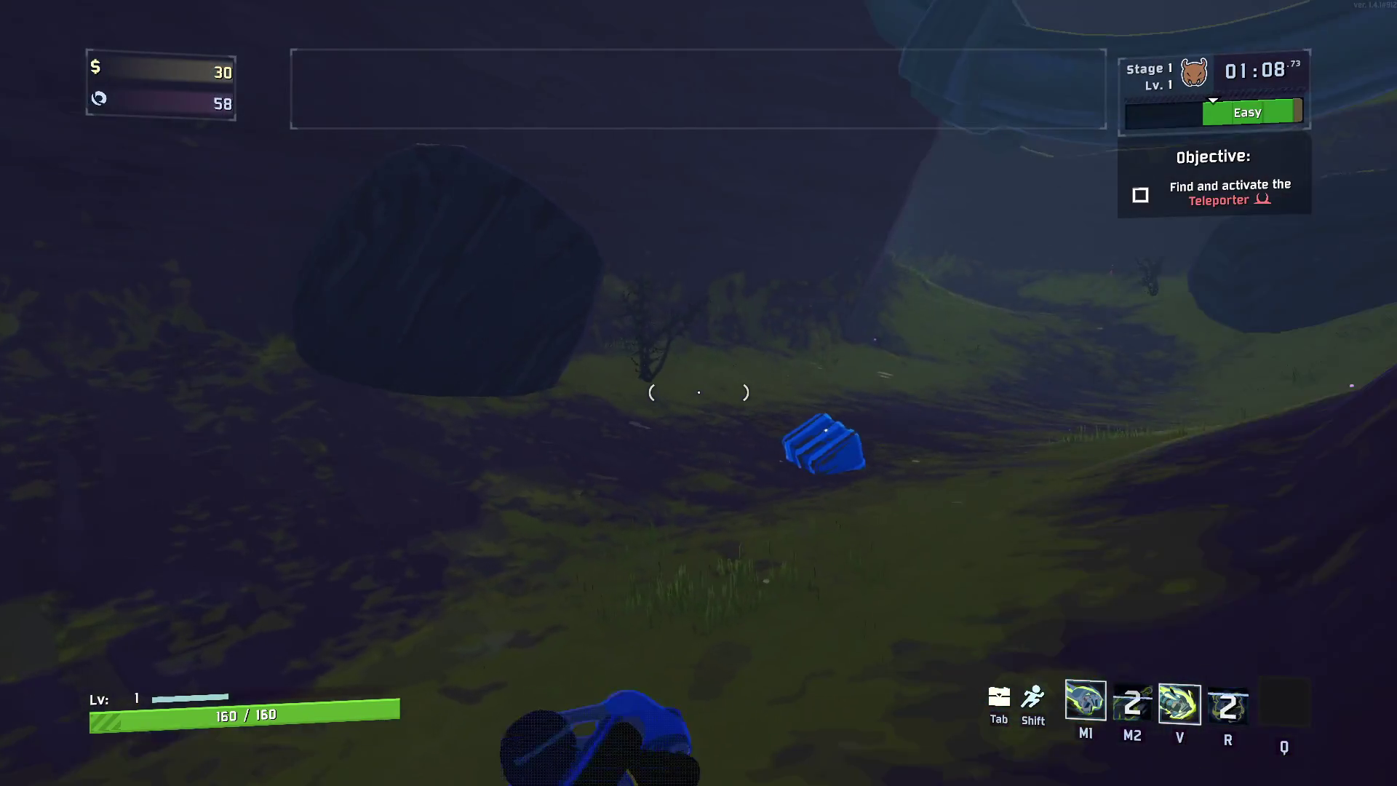
key(w)
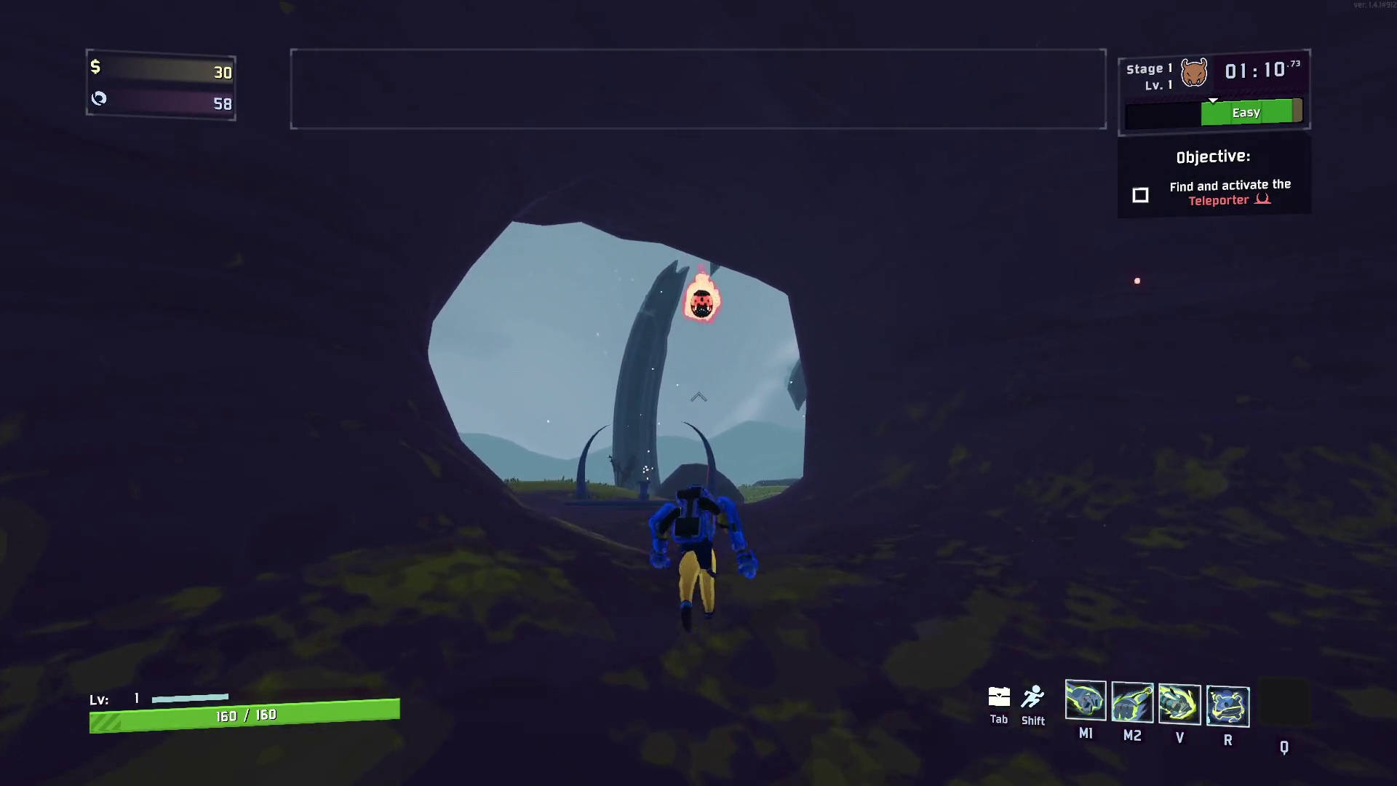
key(v)
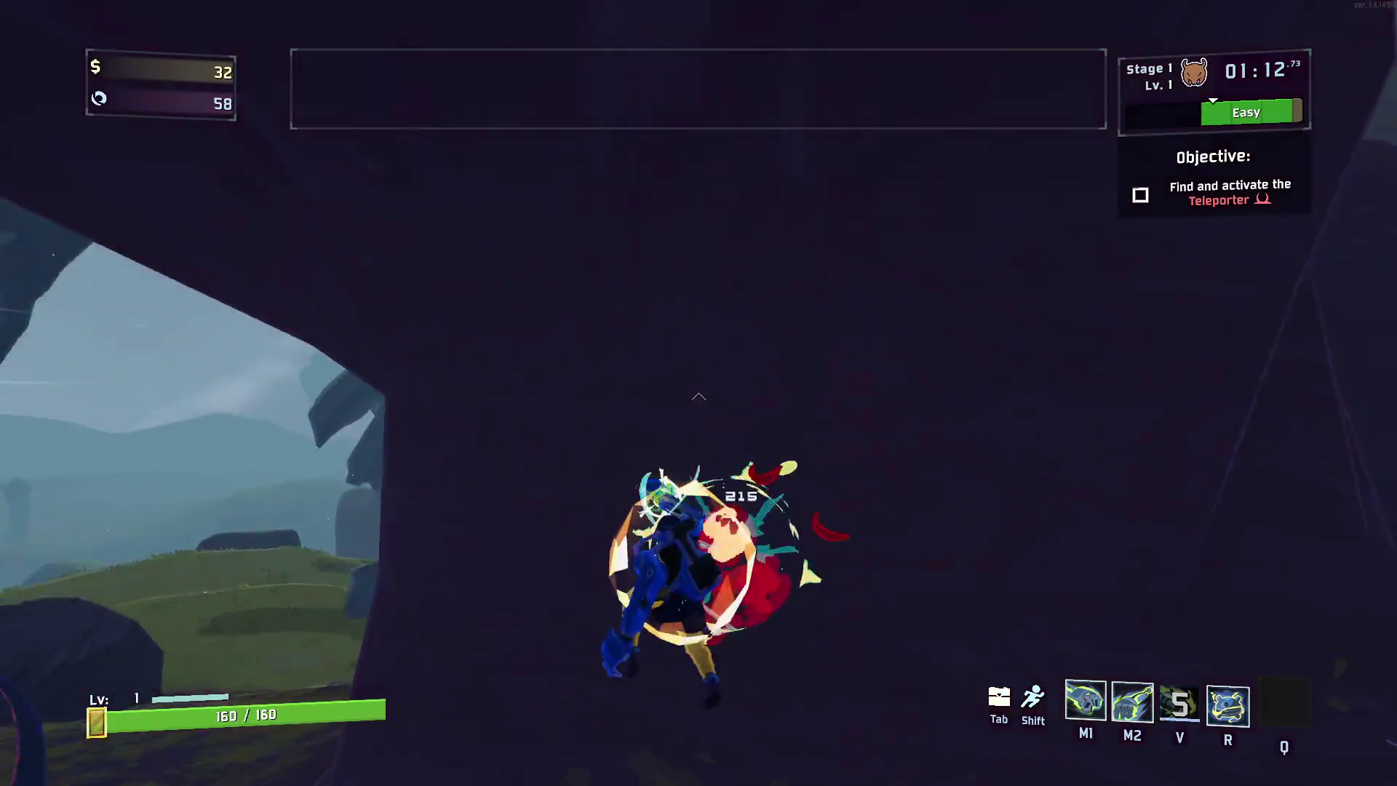
key(w)
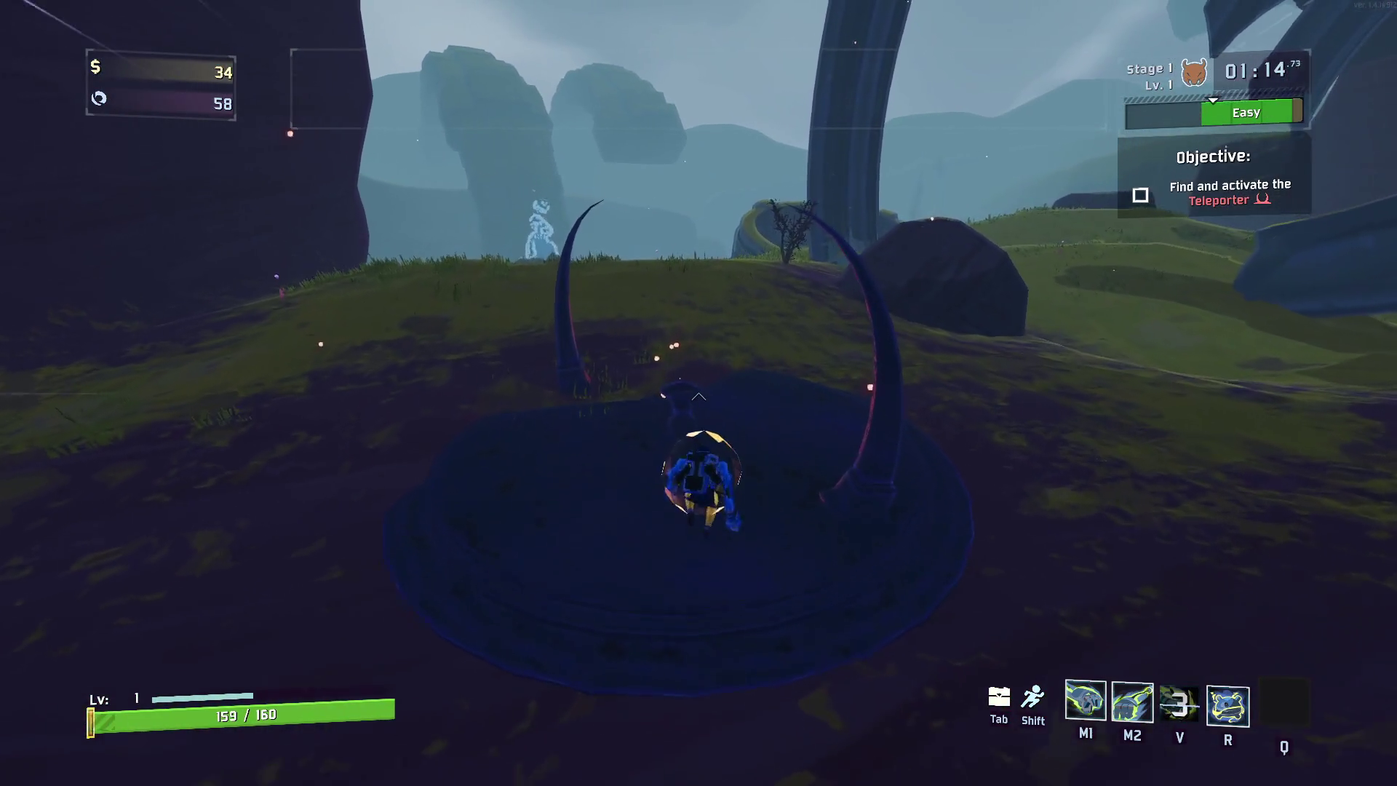
key(e)
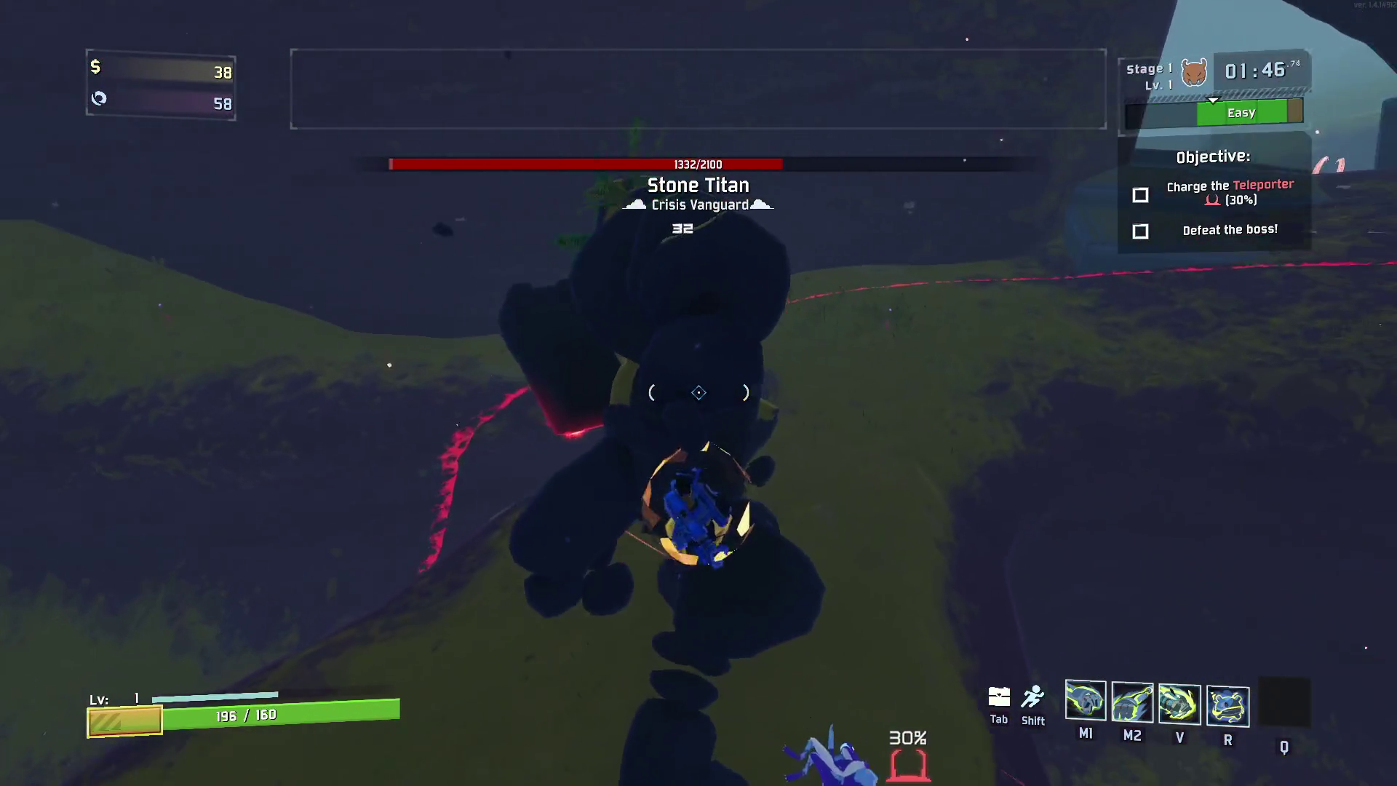
Punch the Stone Titan repeatedly from underneath
click(699, 393)
click(699, 393)
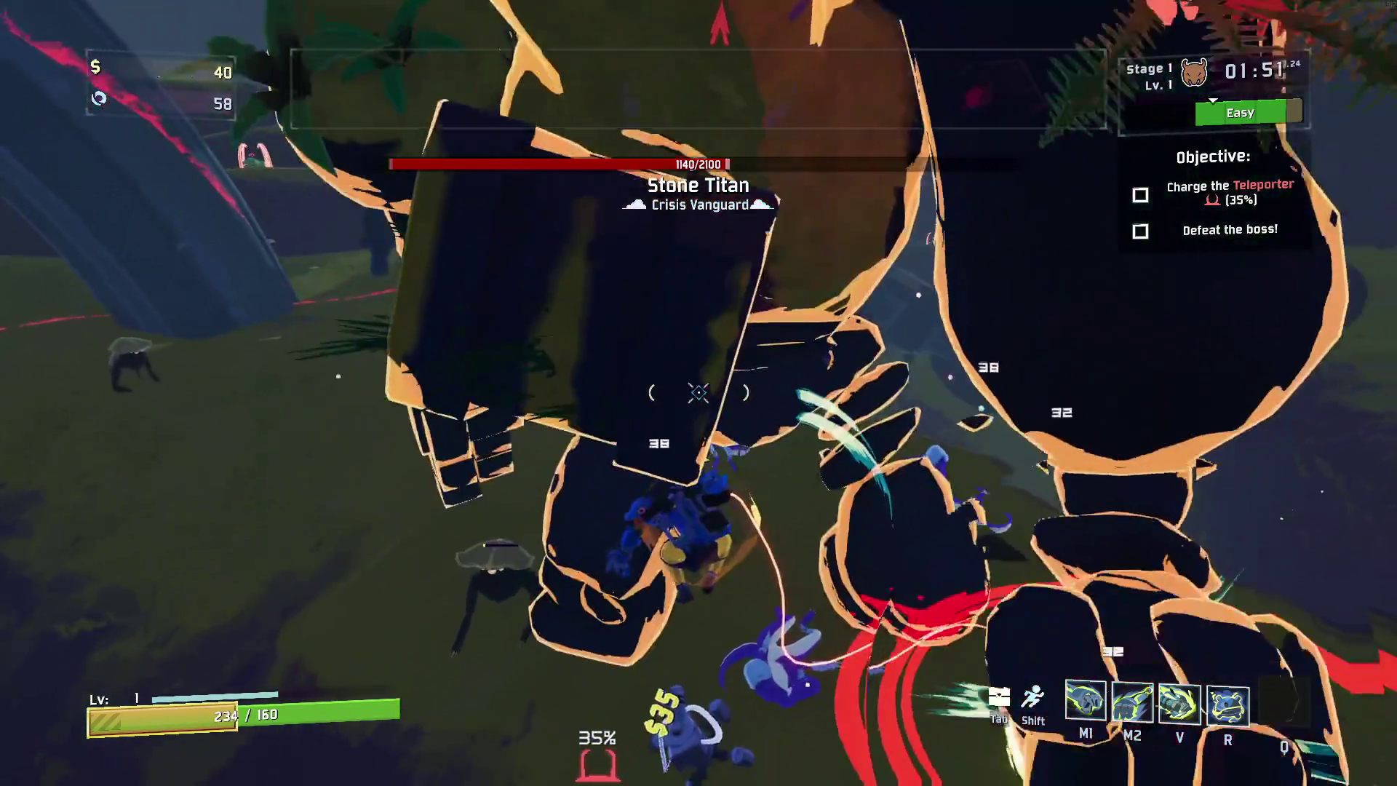
click(698, 393)
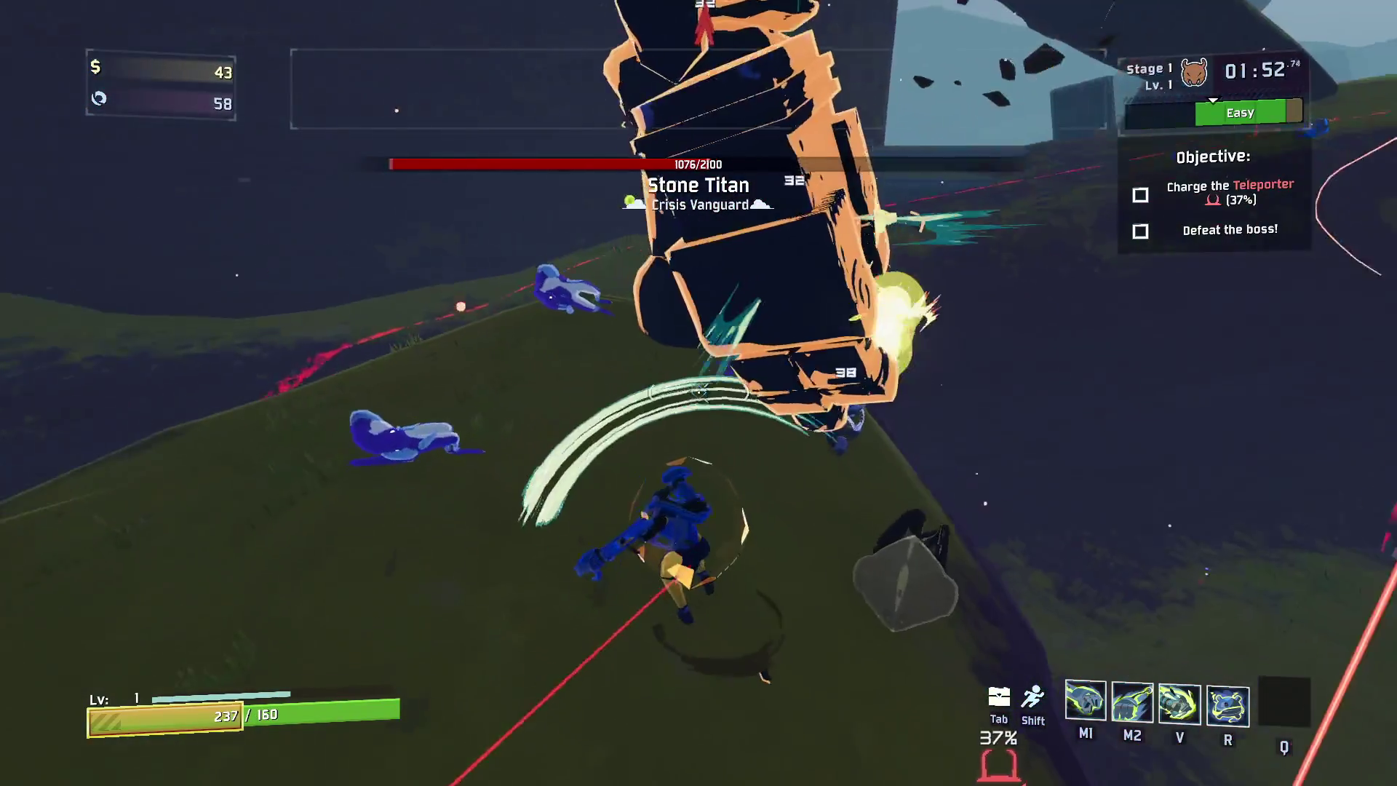
click(699, 393)
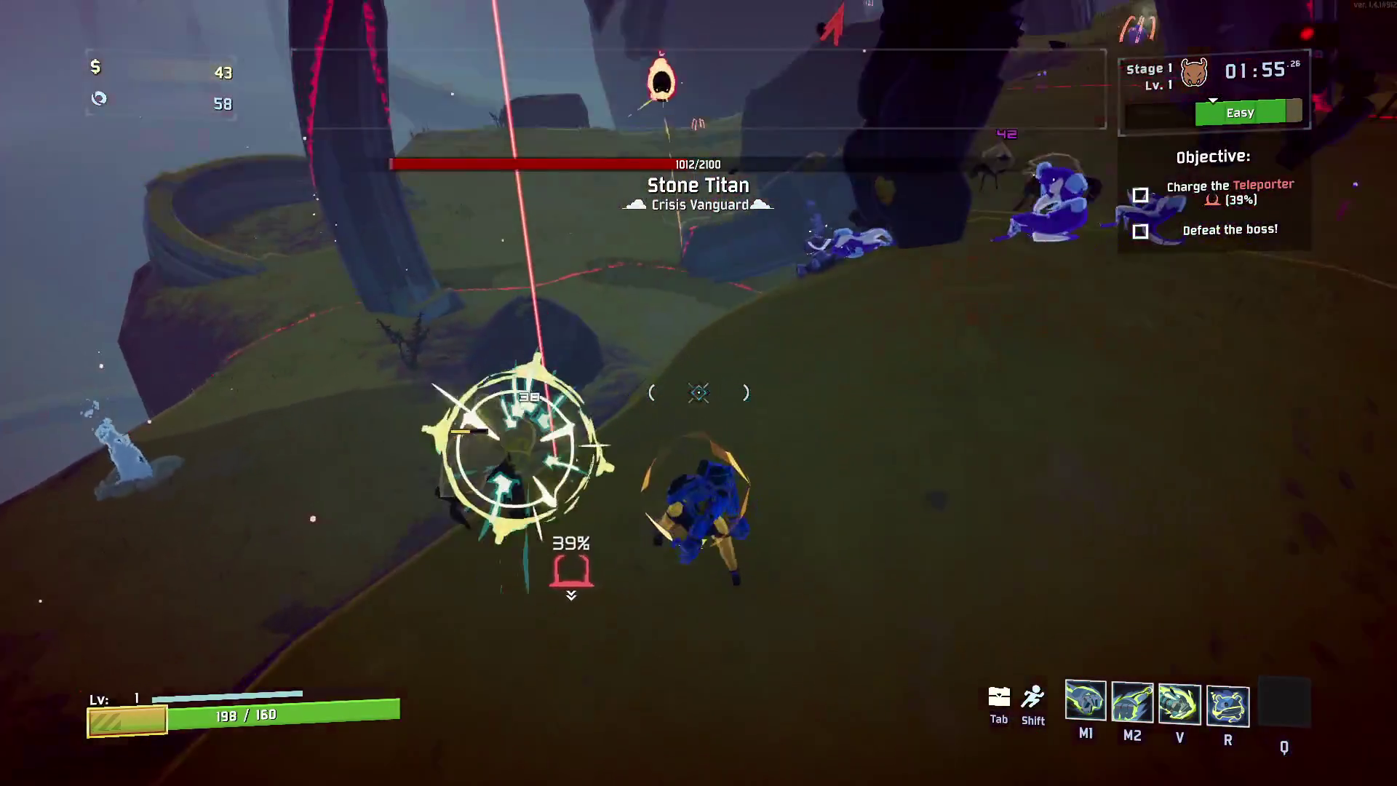
click(699, 393)
Grapple onto the Stone Titan, drop a shock pylon, and punch it down to 436/2100 health
right_click(699, 393)
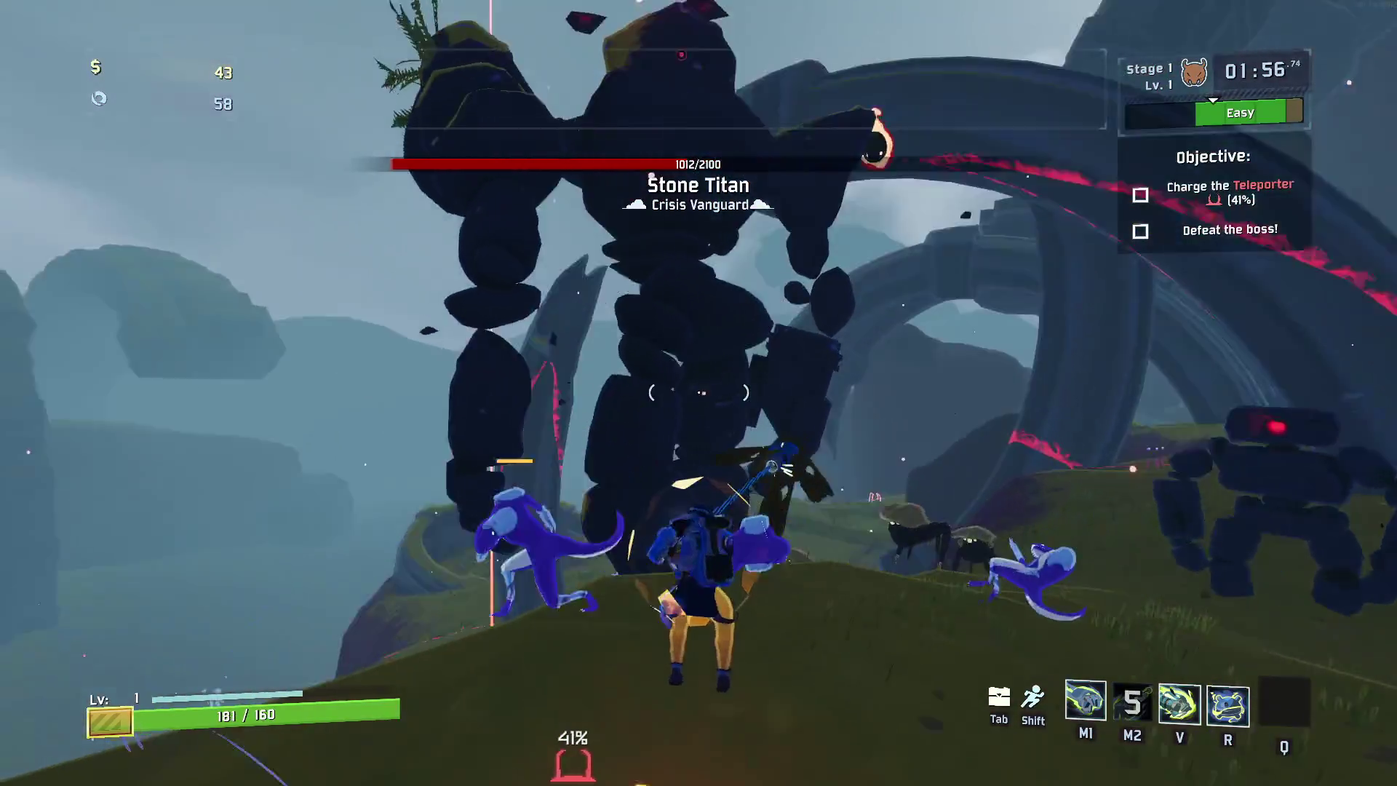
key(r)
click(699, 392)
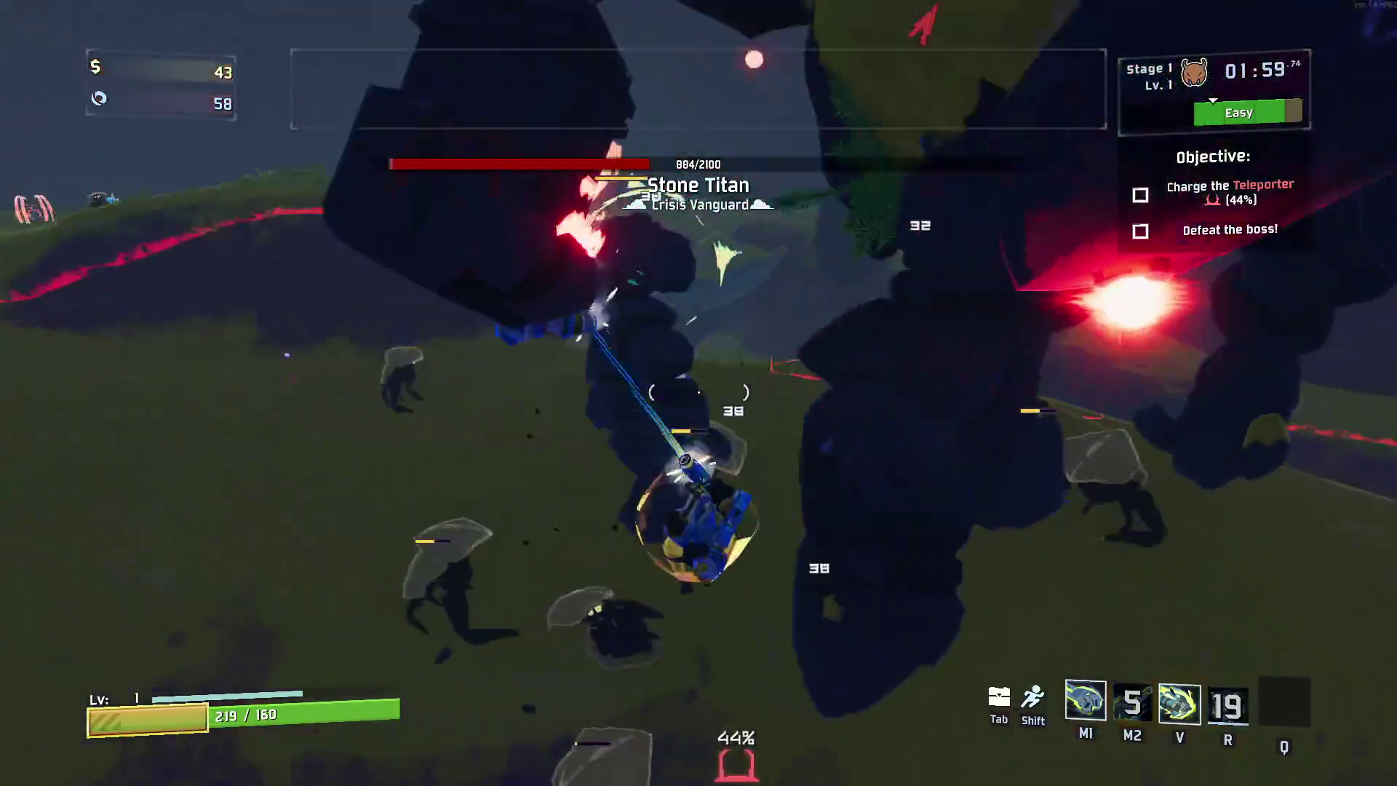
click(699, 393)
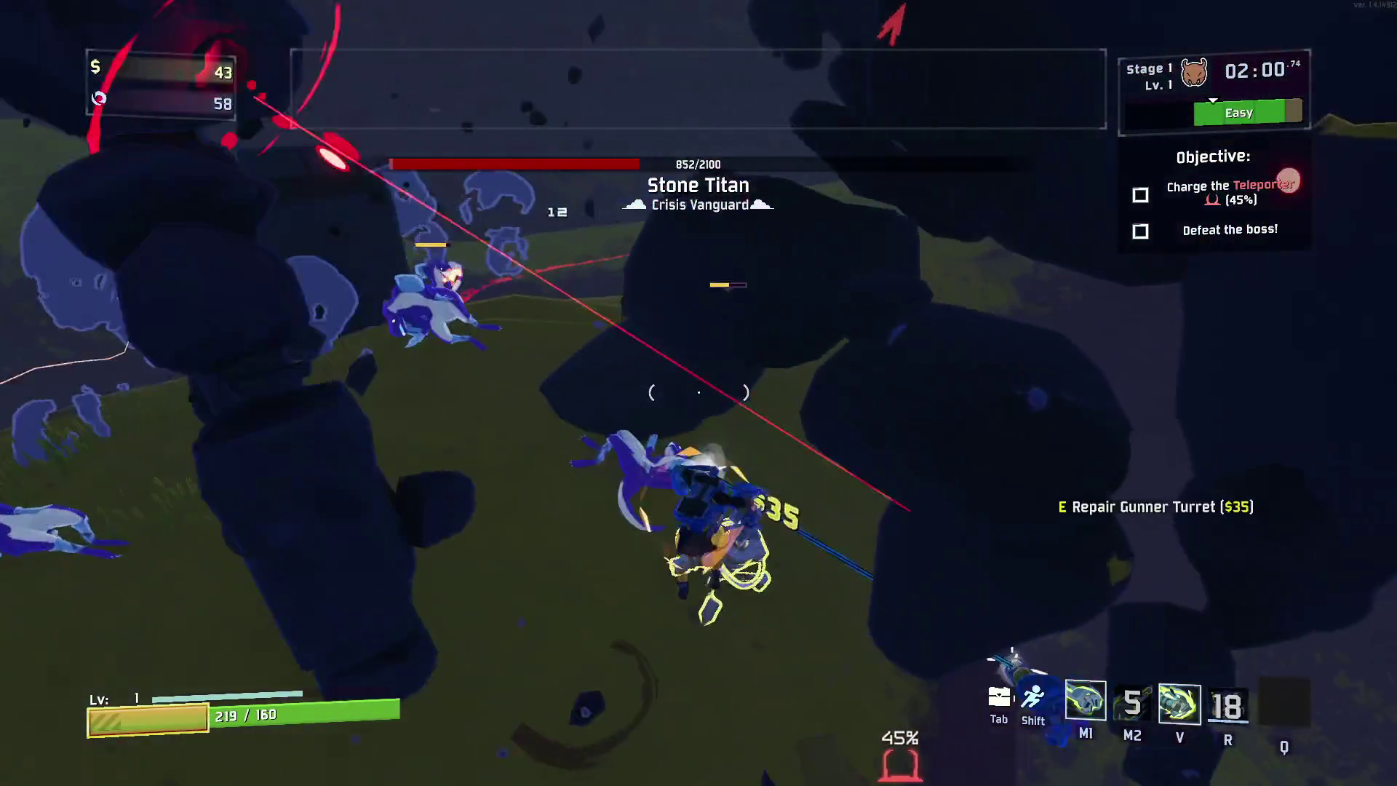
click(698, 393)
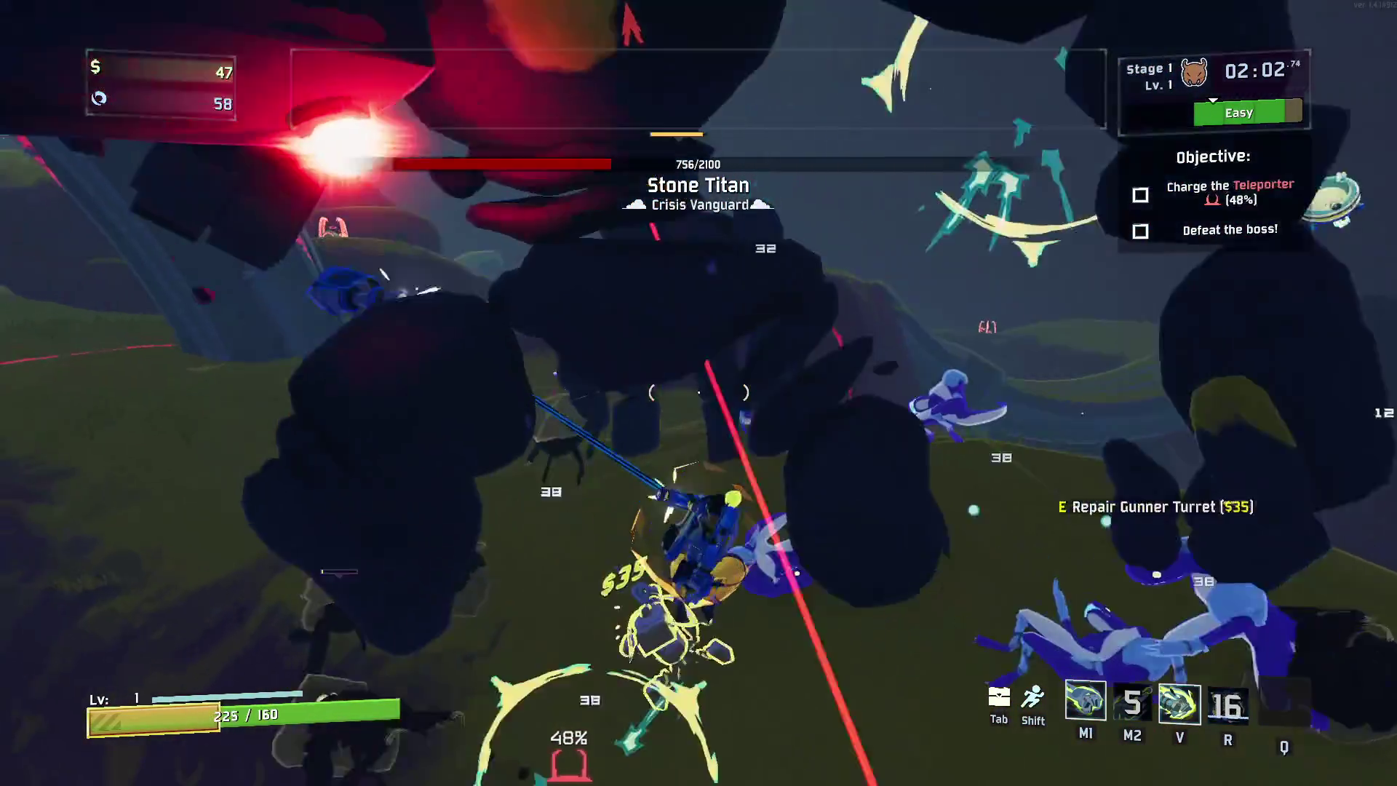
click(698, 393)
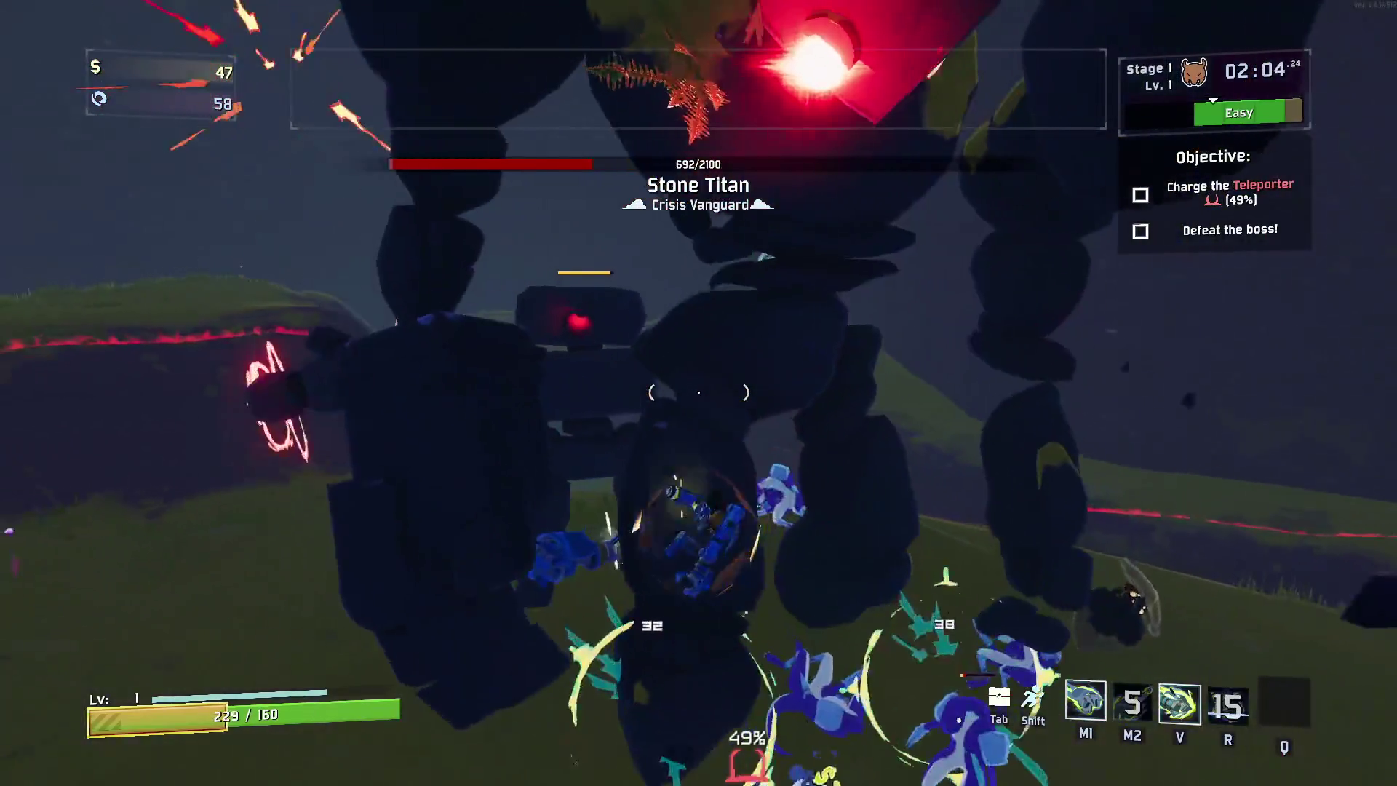
click(698, 393)
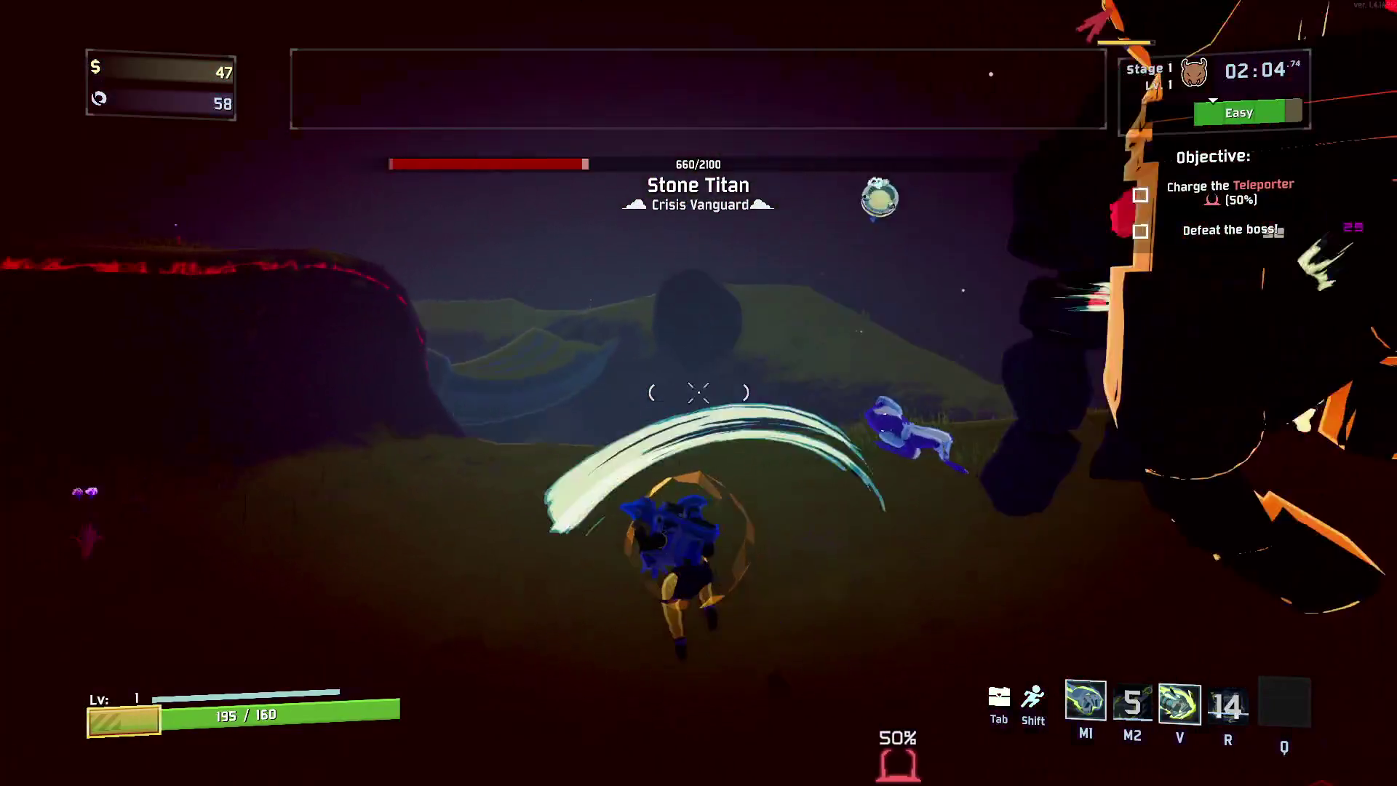
click(698, 393)
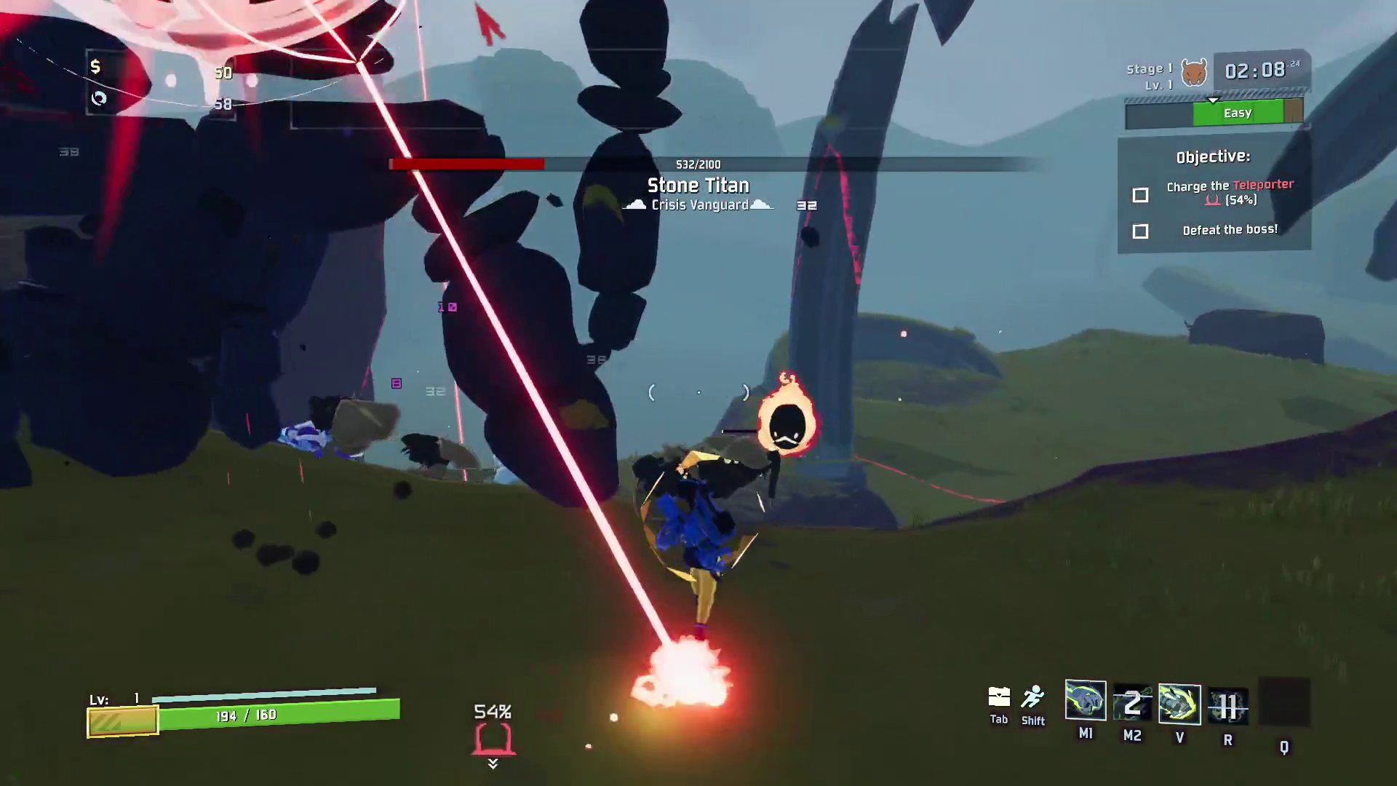
click(699, 393)
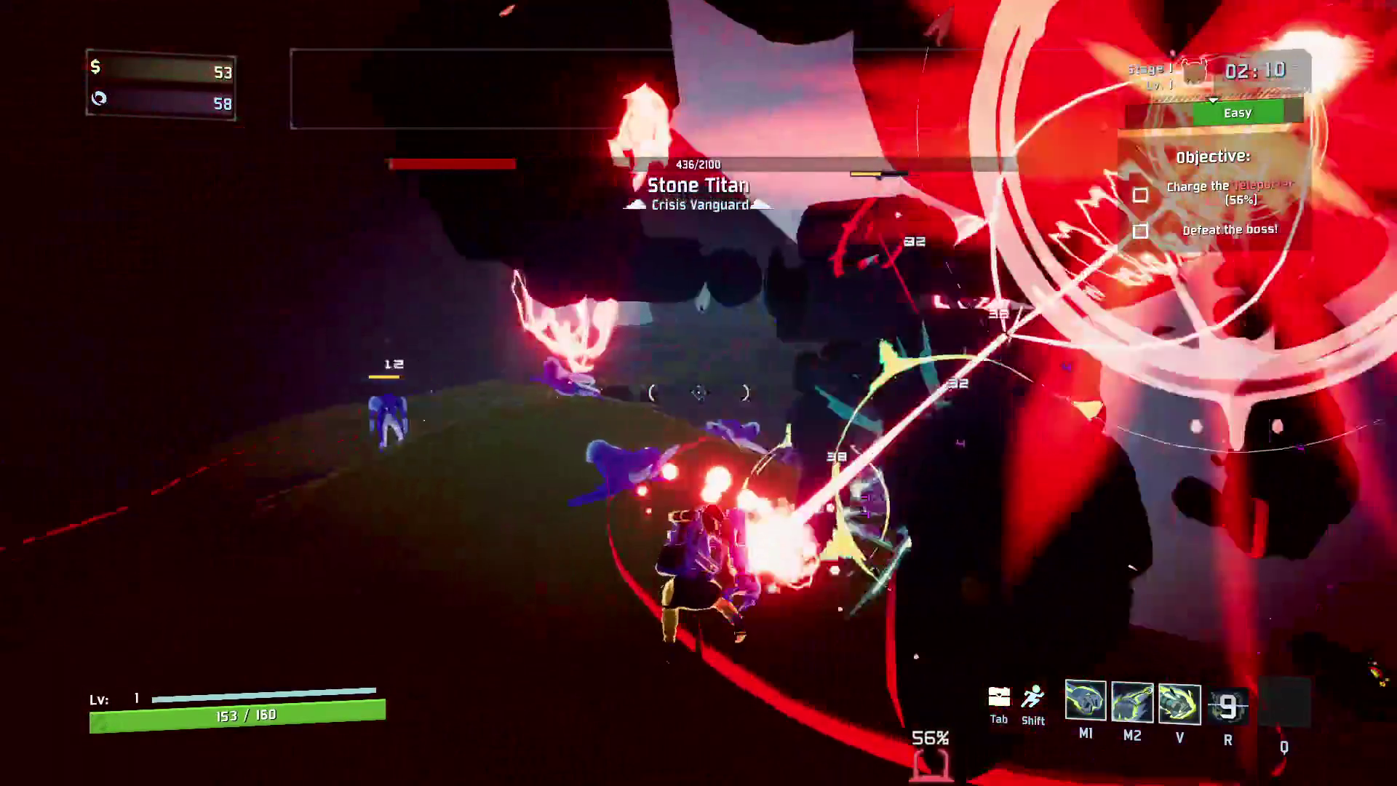
click(698, 393)
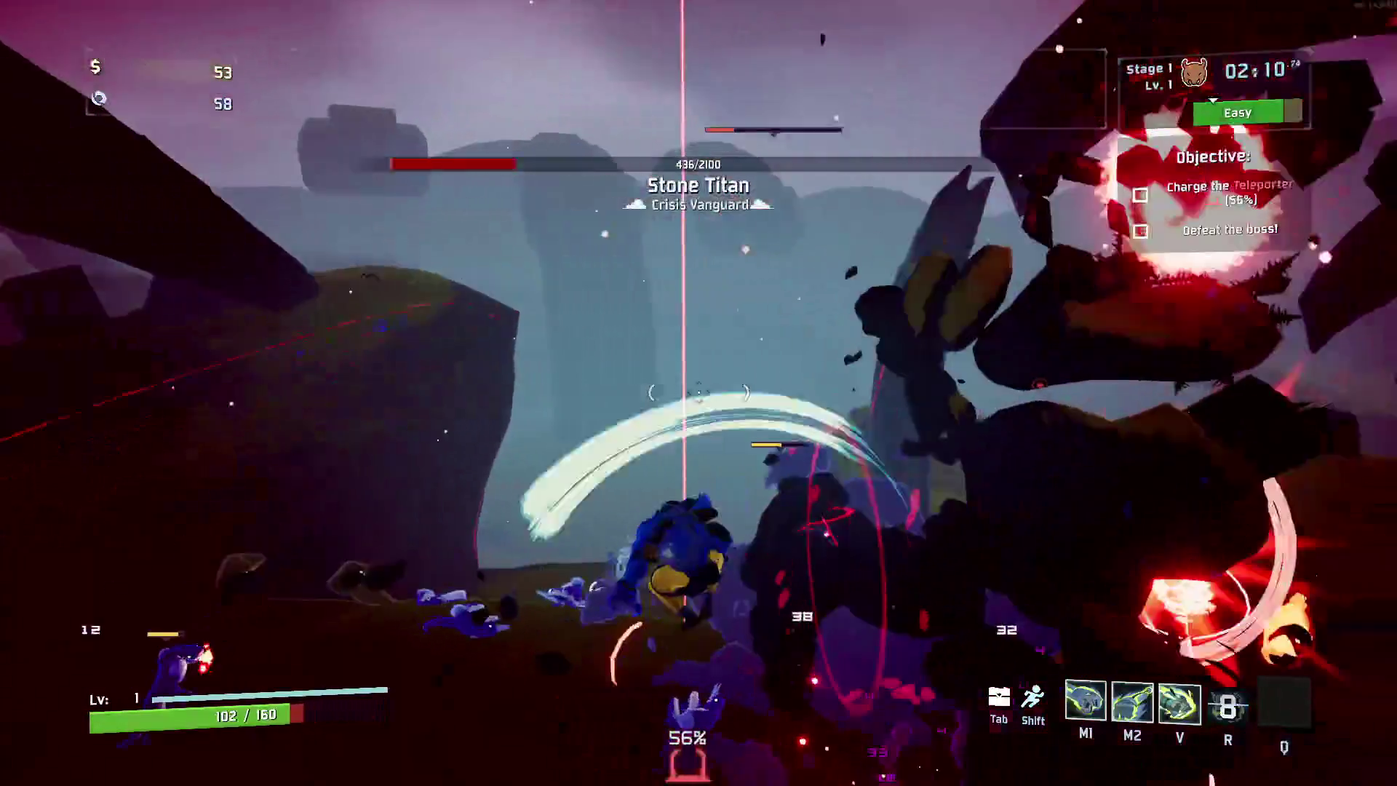
key(s)
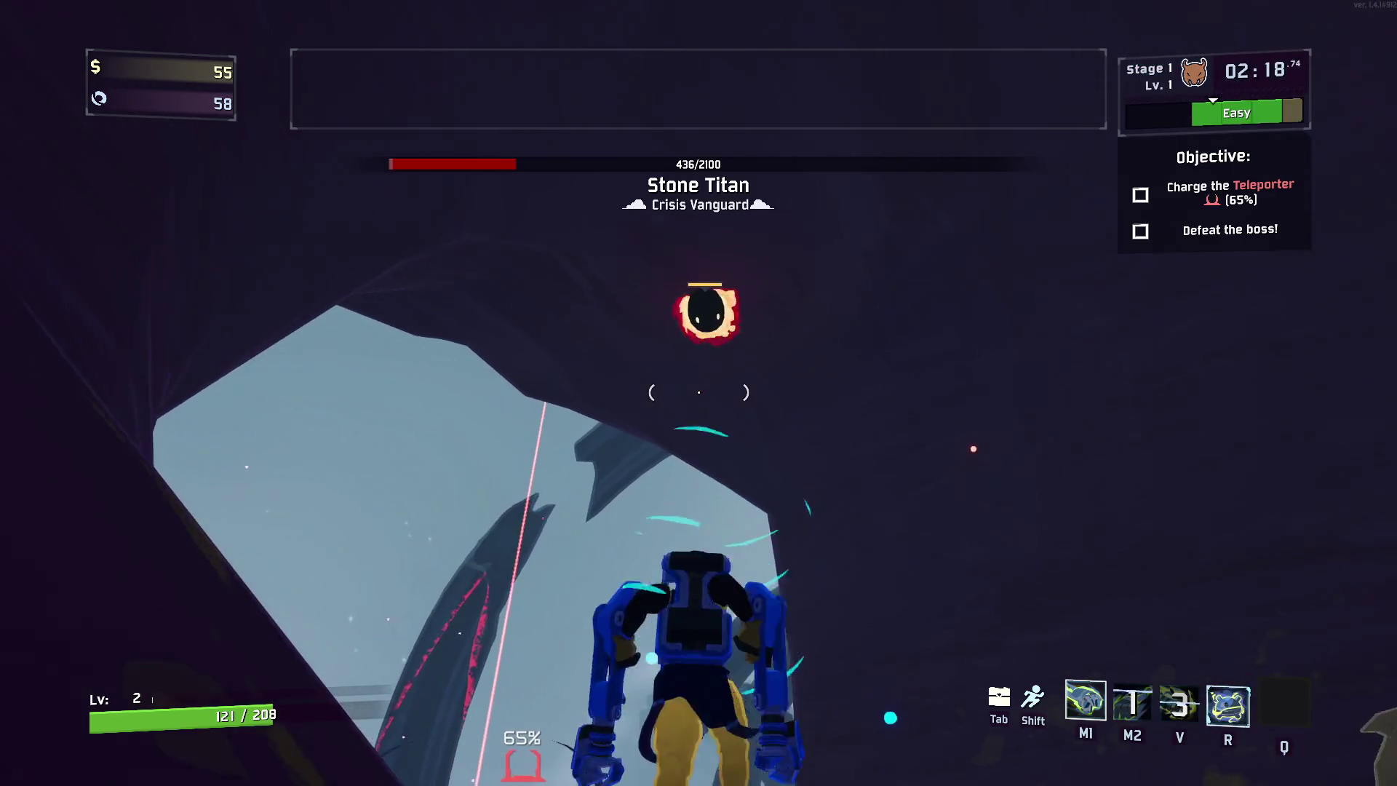
Hit smaller enemies with a shock pylon and charged punches, then grapple back toward the Stone Titan
right_click(699, 393)
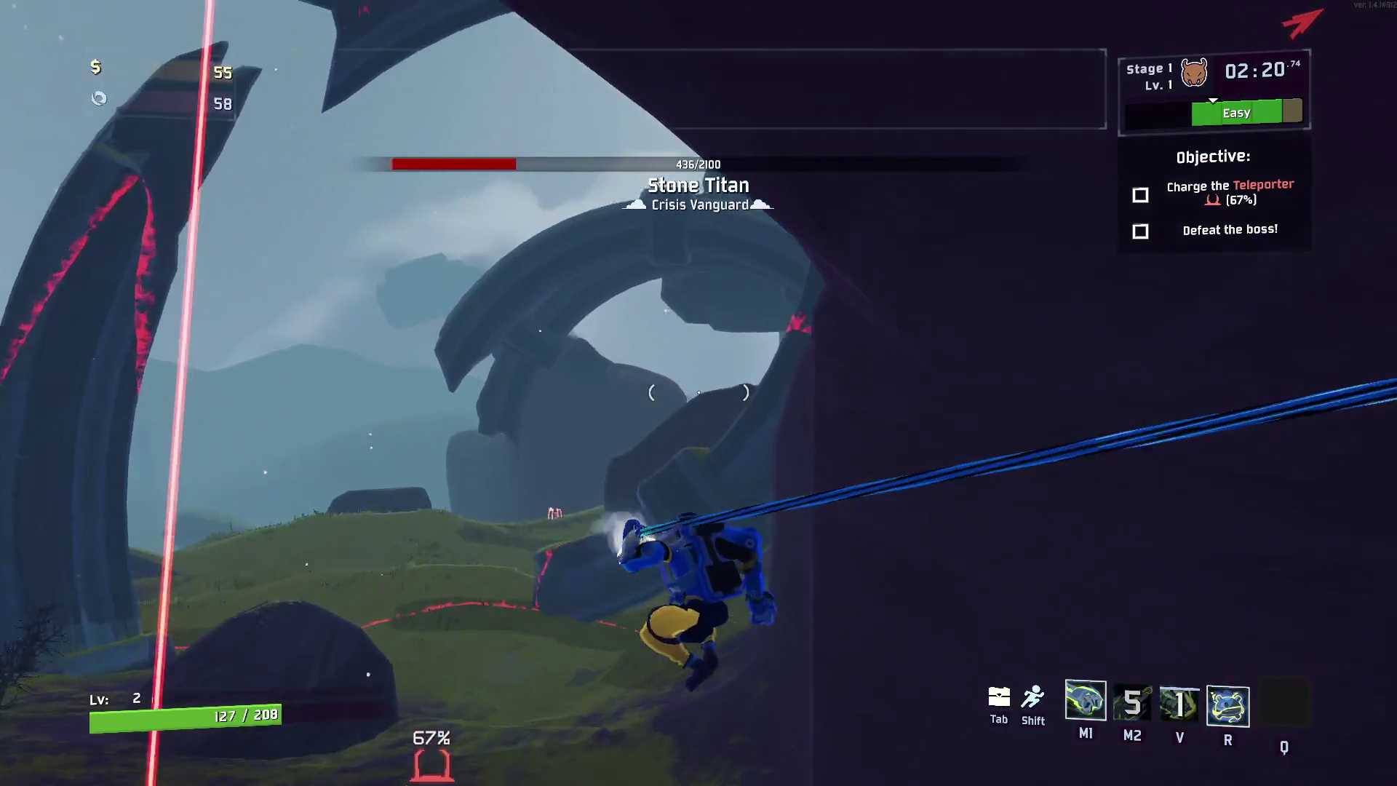
key(r)
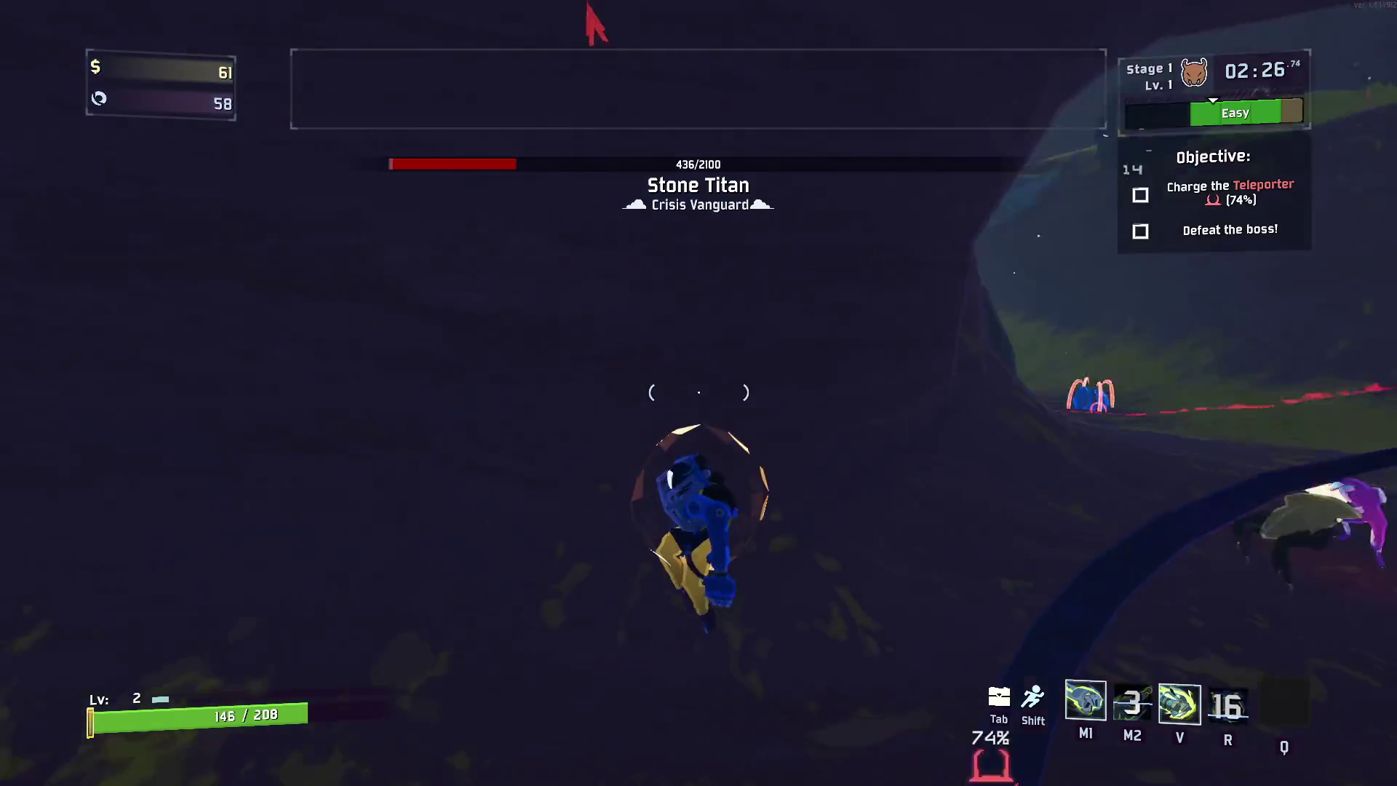
key(v)
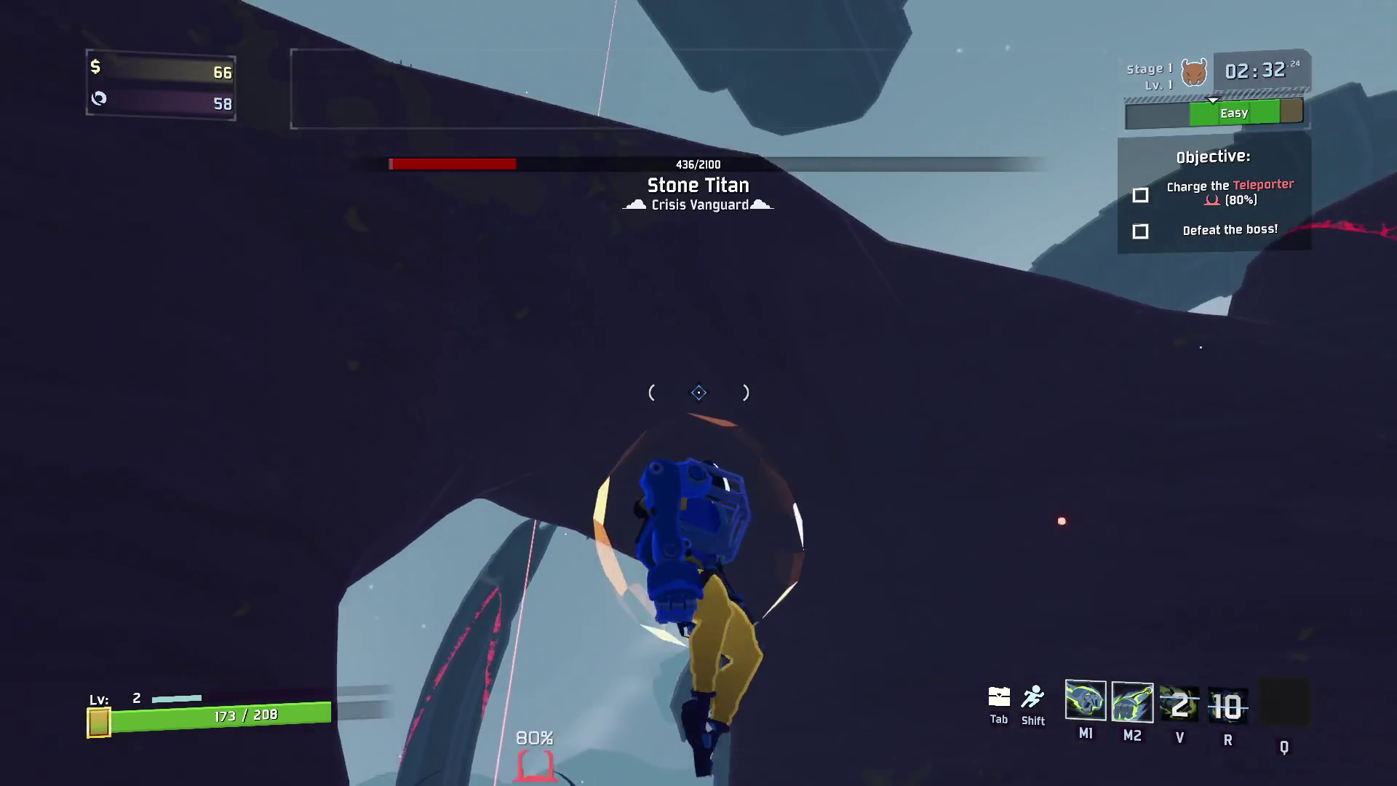
right_click(699, 392)
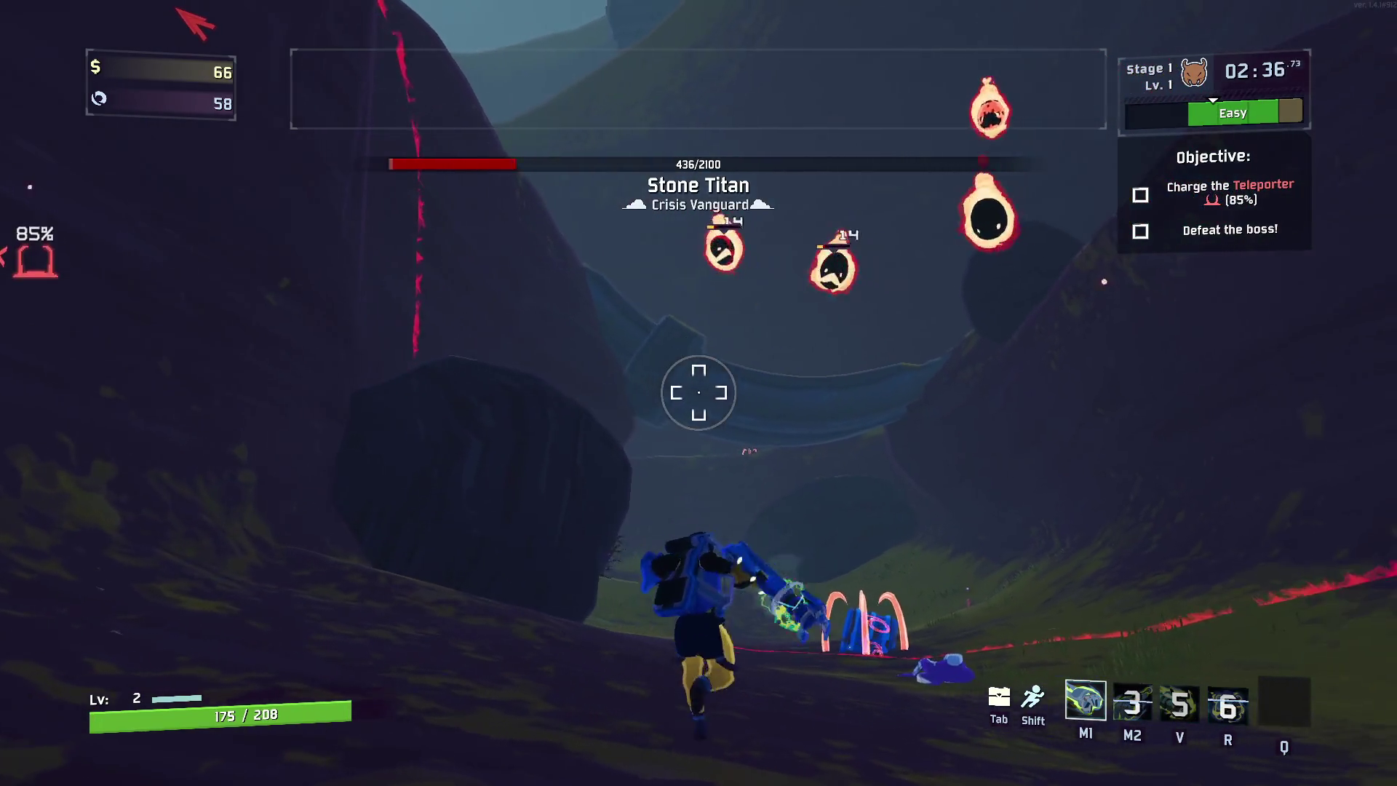
key(v)
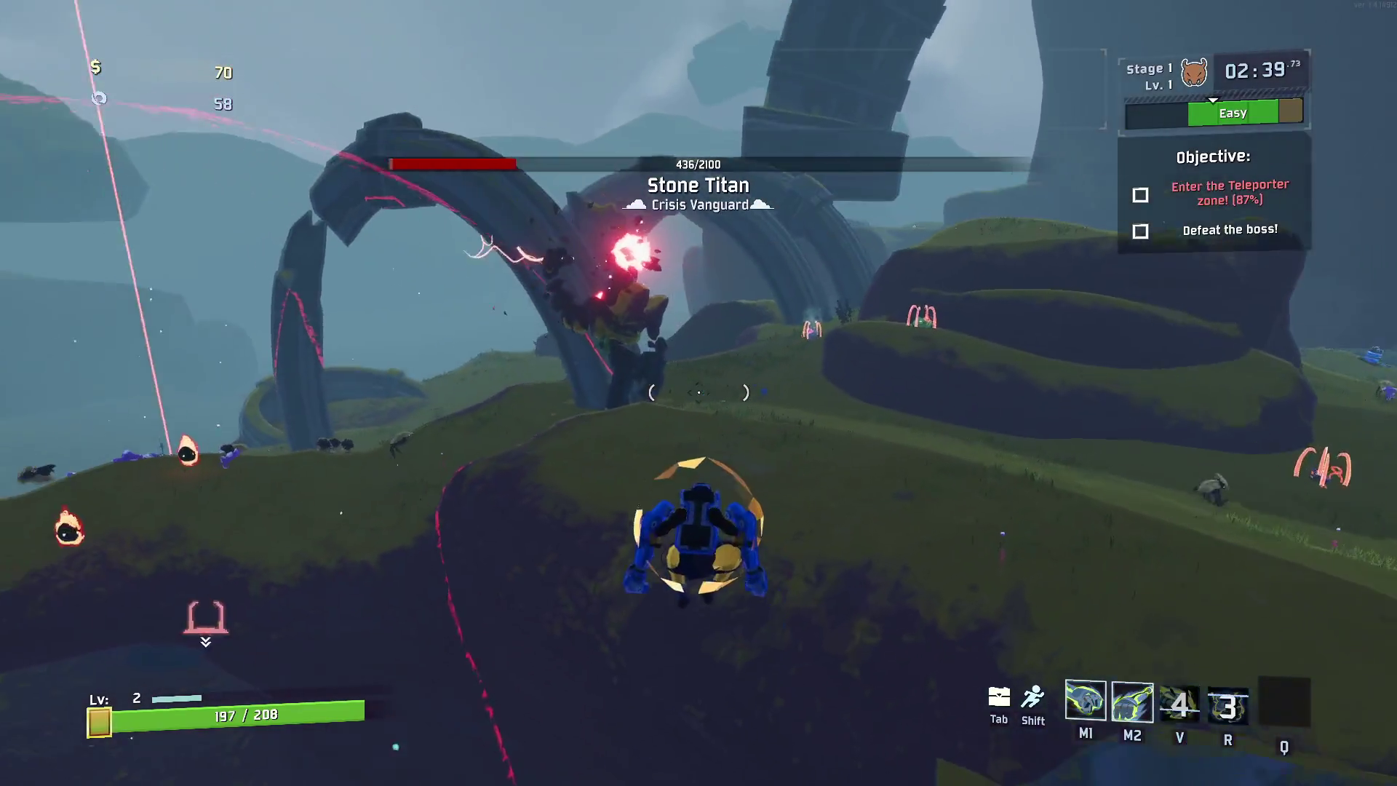
right_click(698, 392)
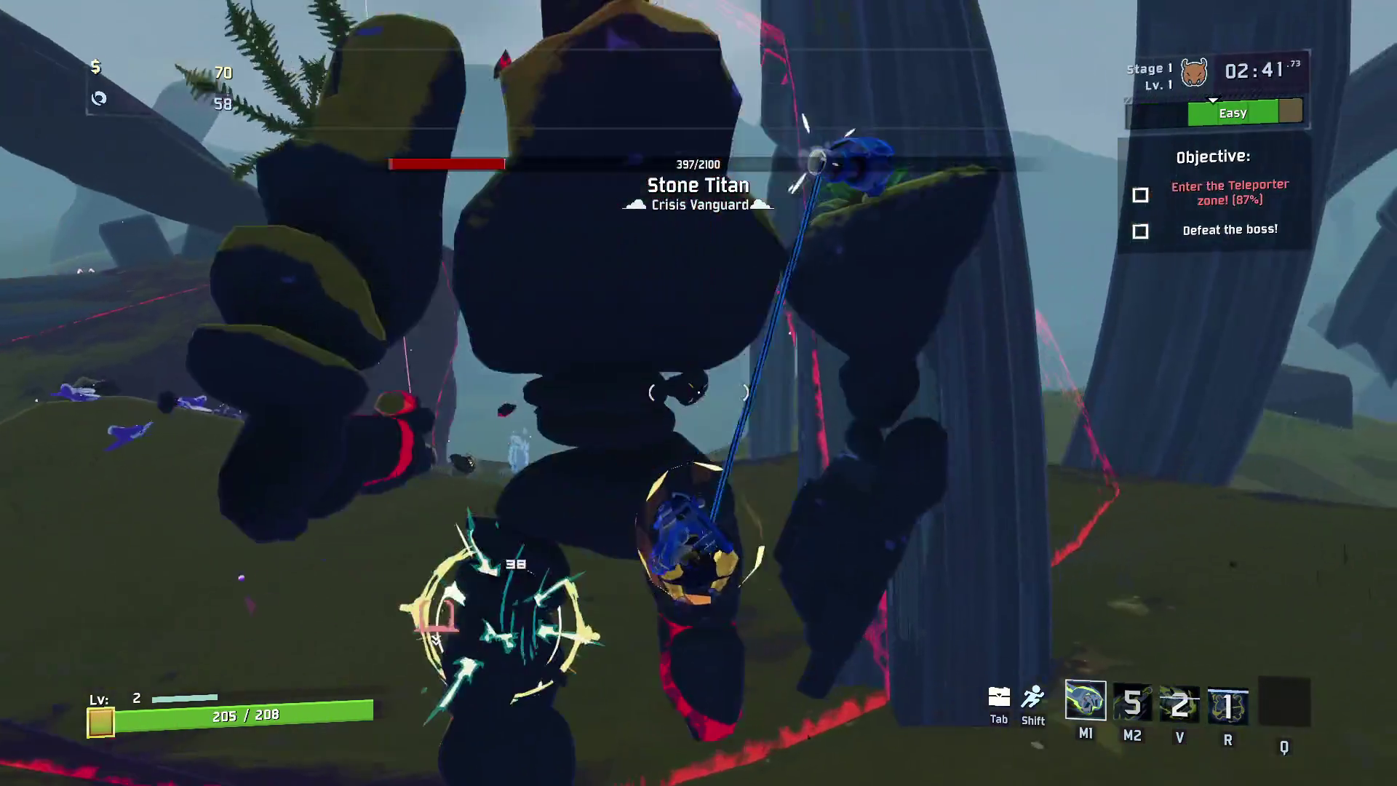
Punch the Stone Titan from 436 health to zero, then grapple toward the remaining enemies
click(698, 393)
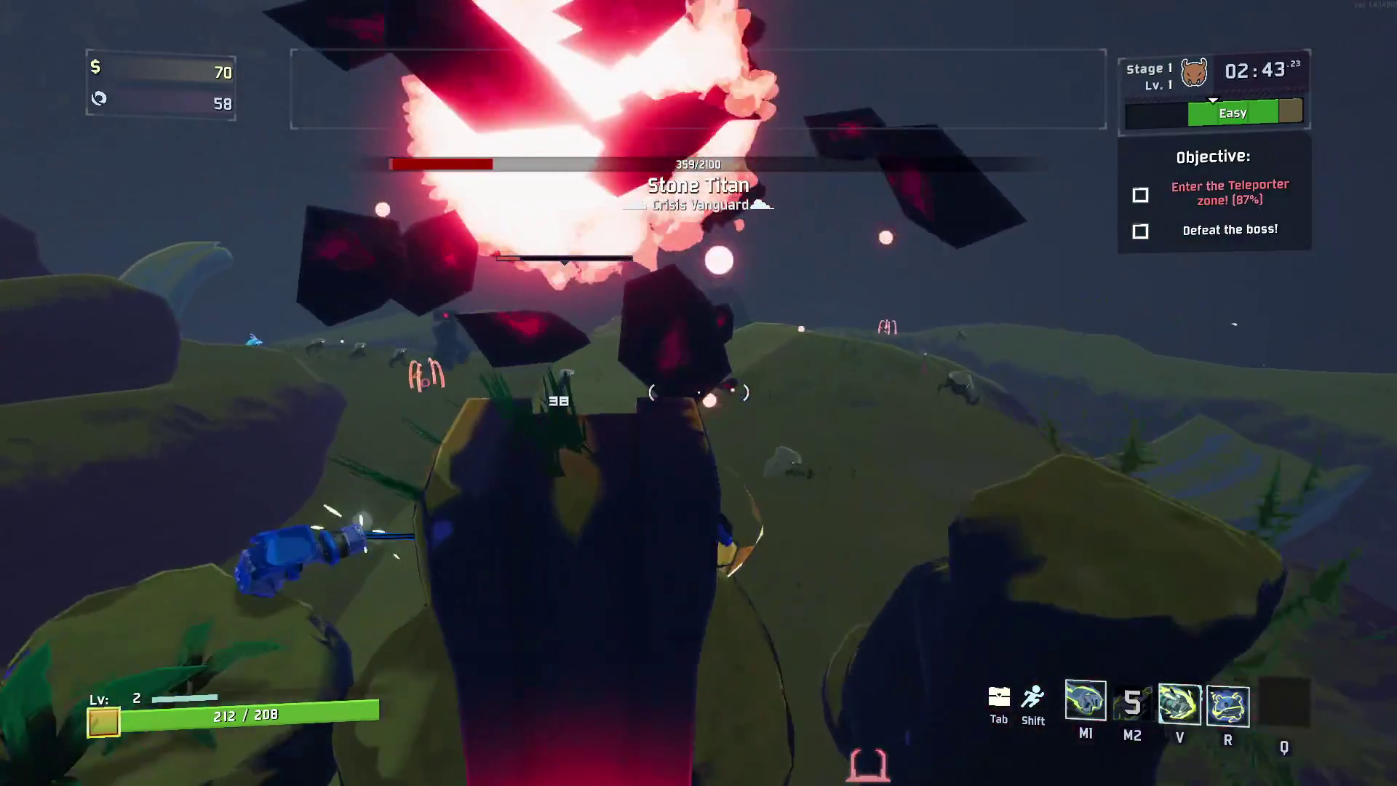
click(699, 393)
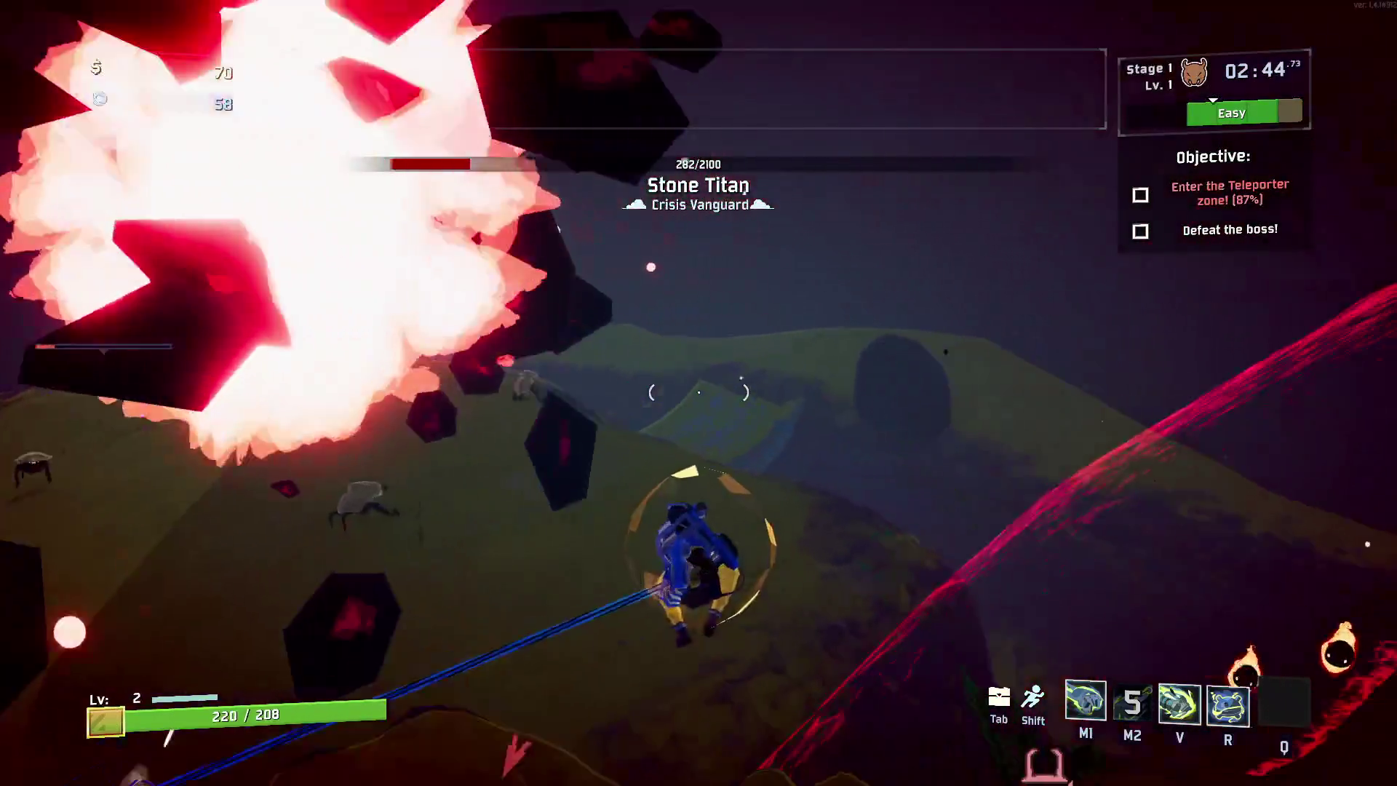
click(698, 393)
click(699, 392)
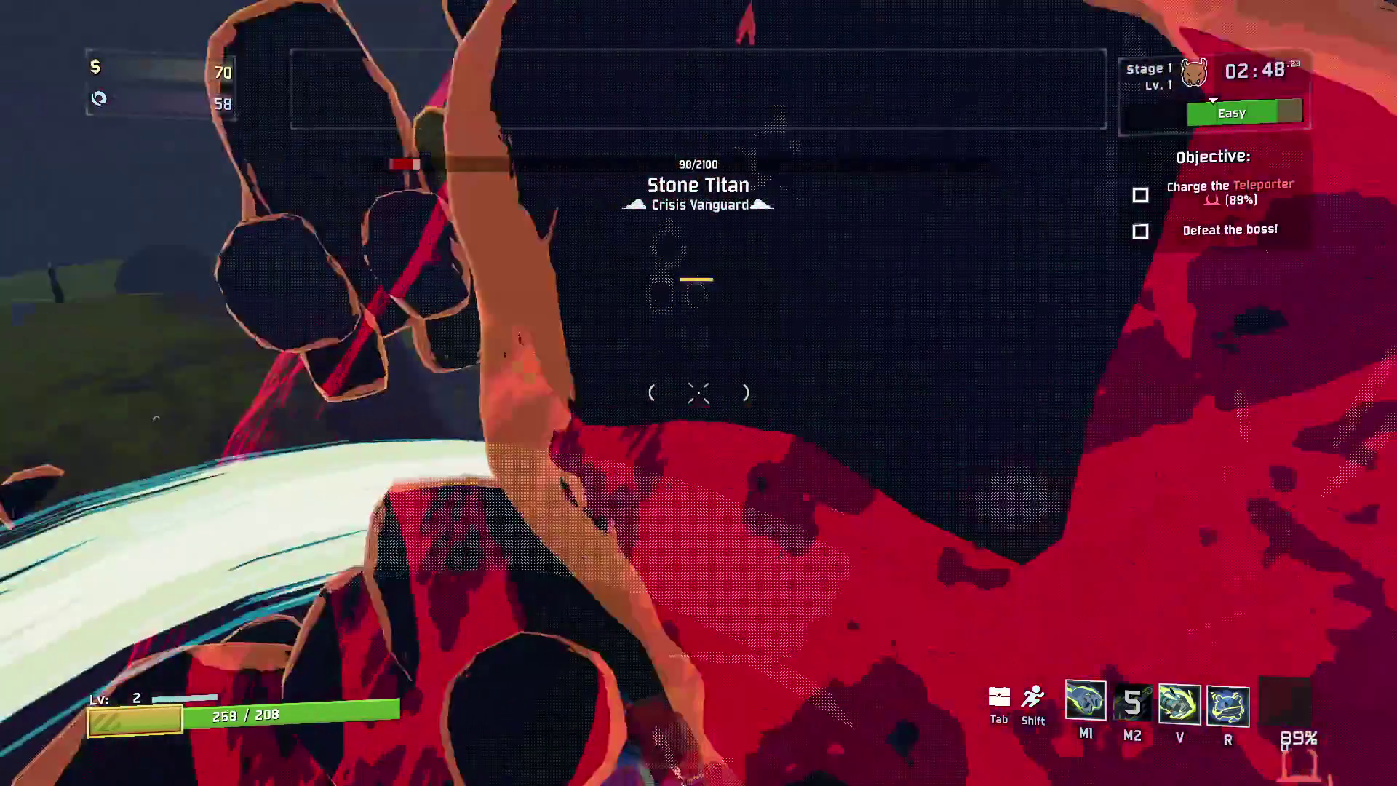
click(698, 392)
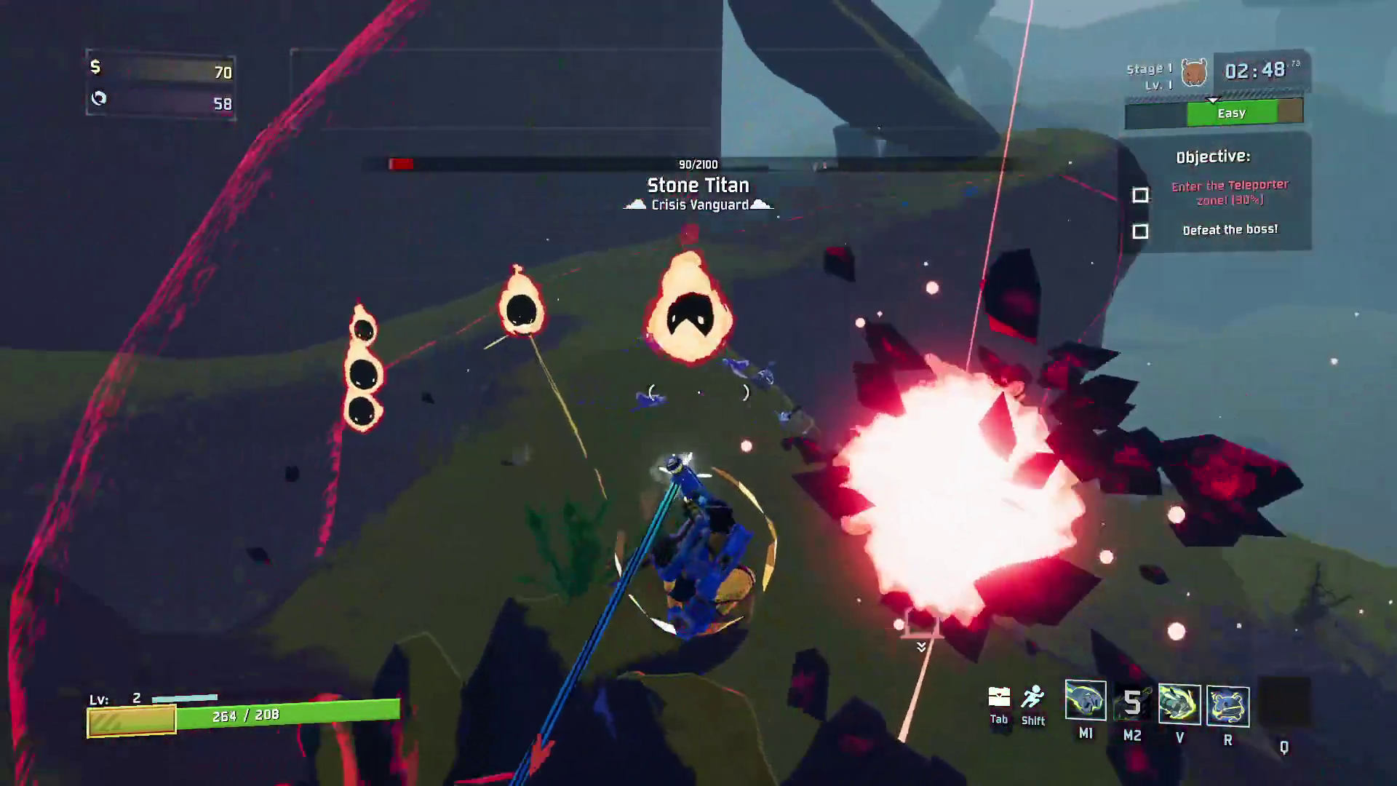
click(699, 393)
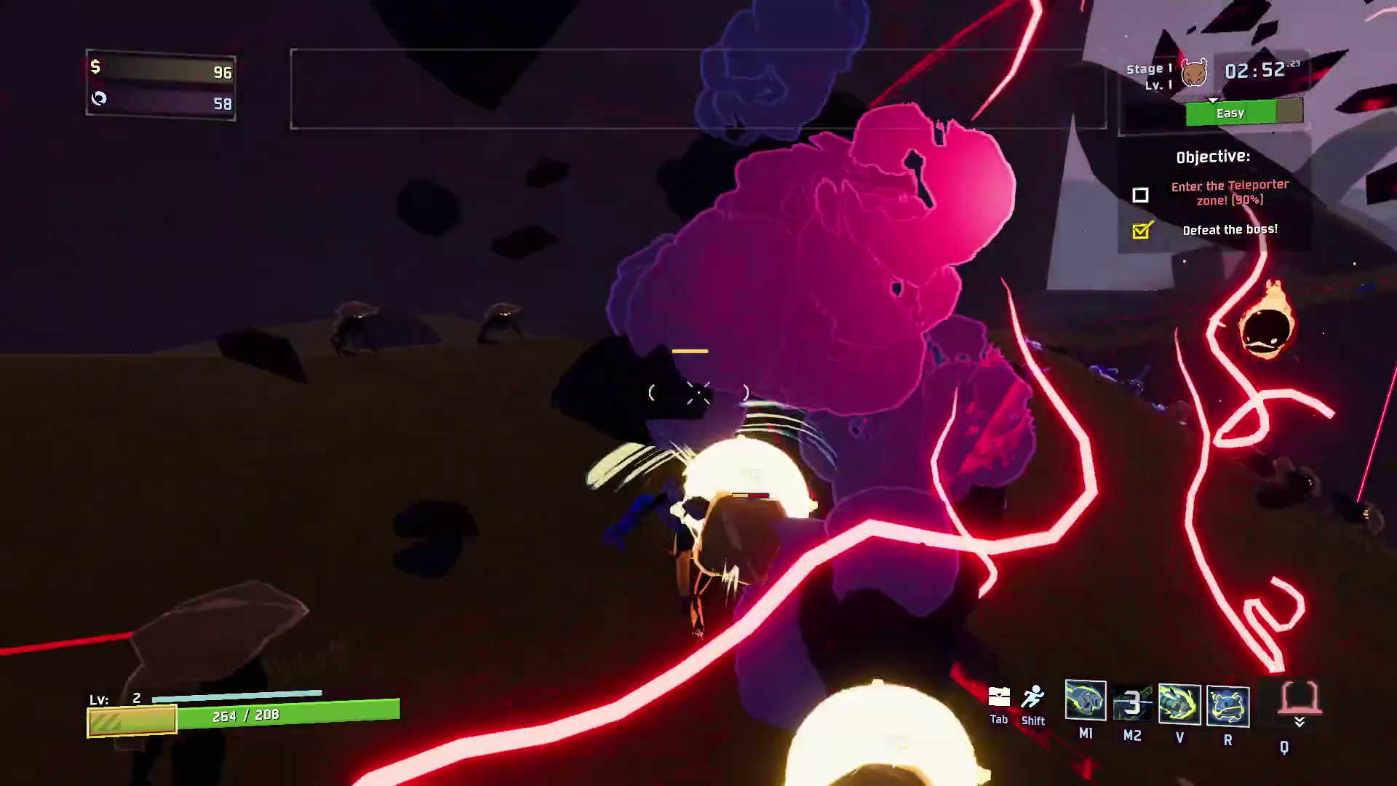
right_click(699, 392)
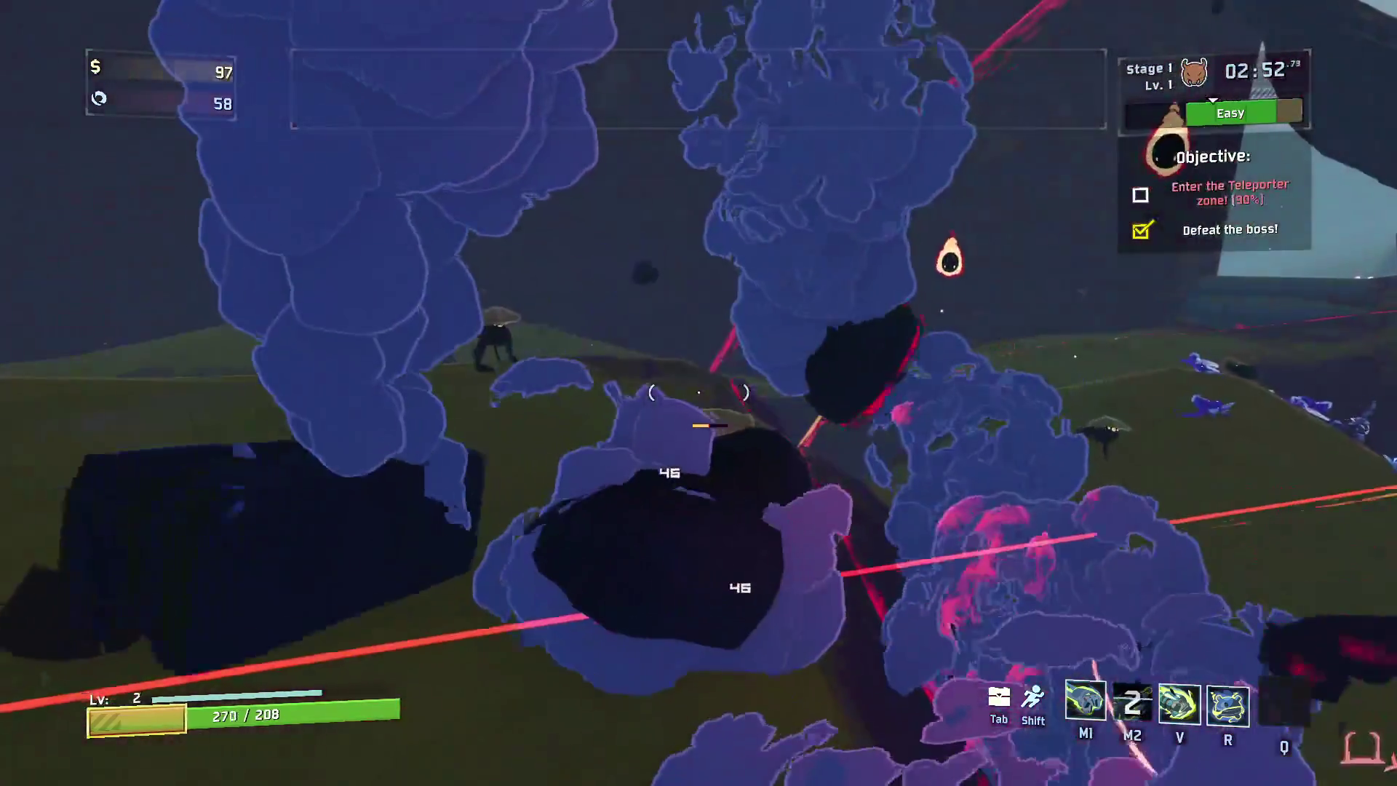
right_click(699, 392)
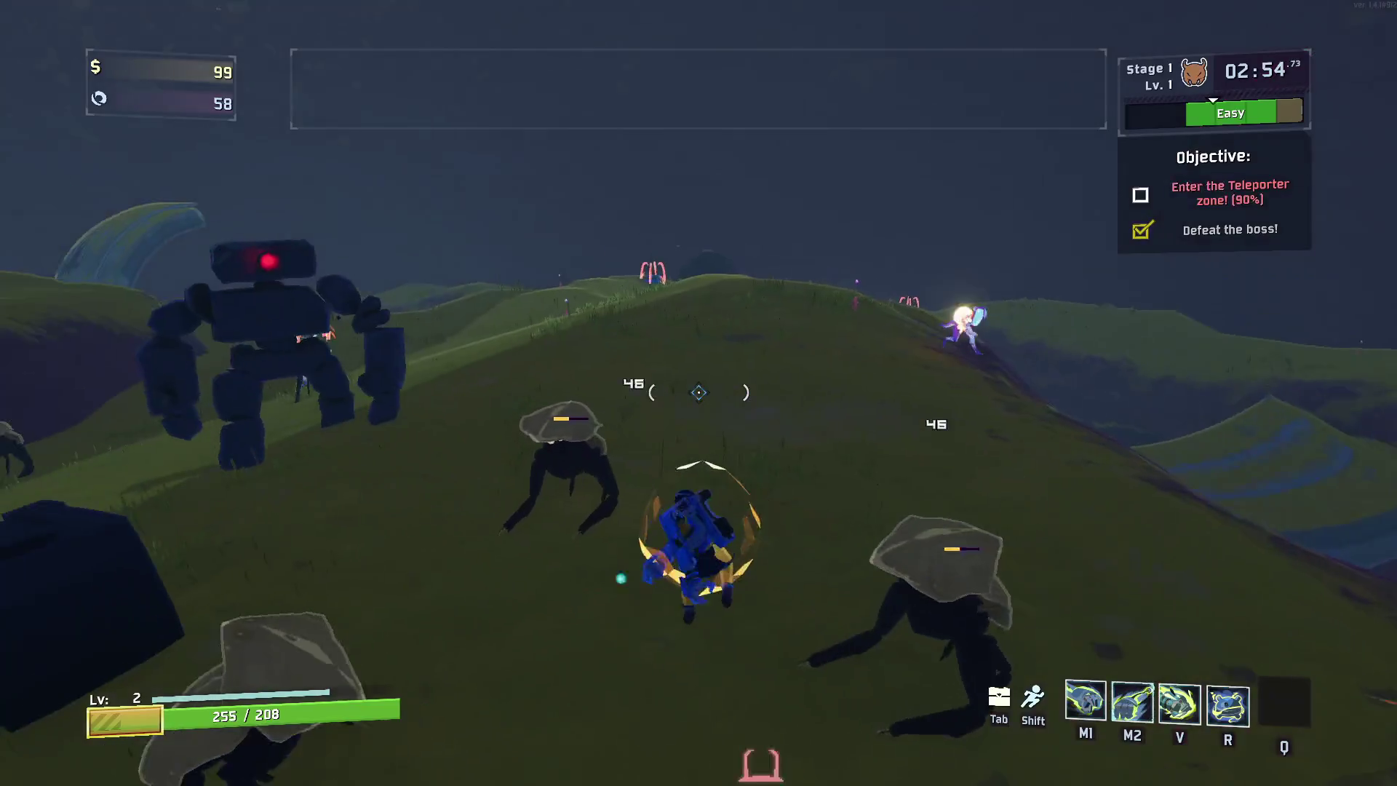
Fight enemies around the teleporter with punches, a charged punch and a shock pylon until charge reaches 99%
click(698, 392)
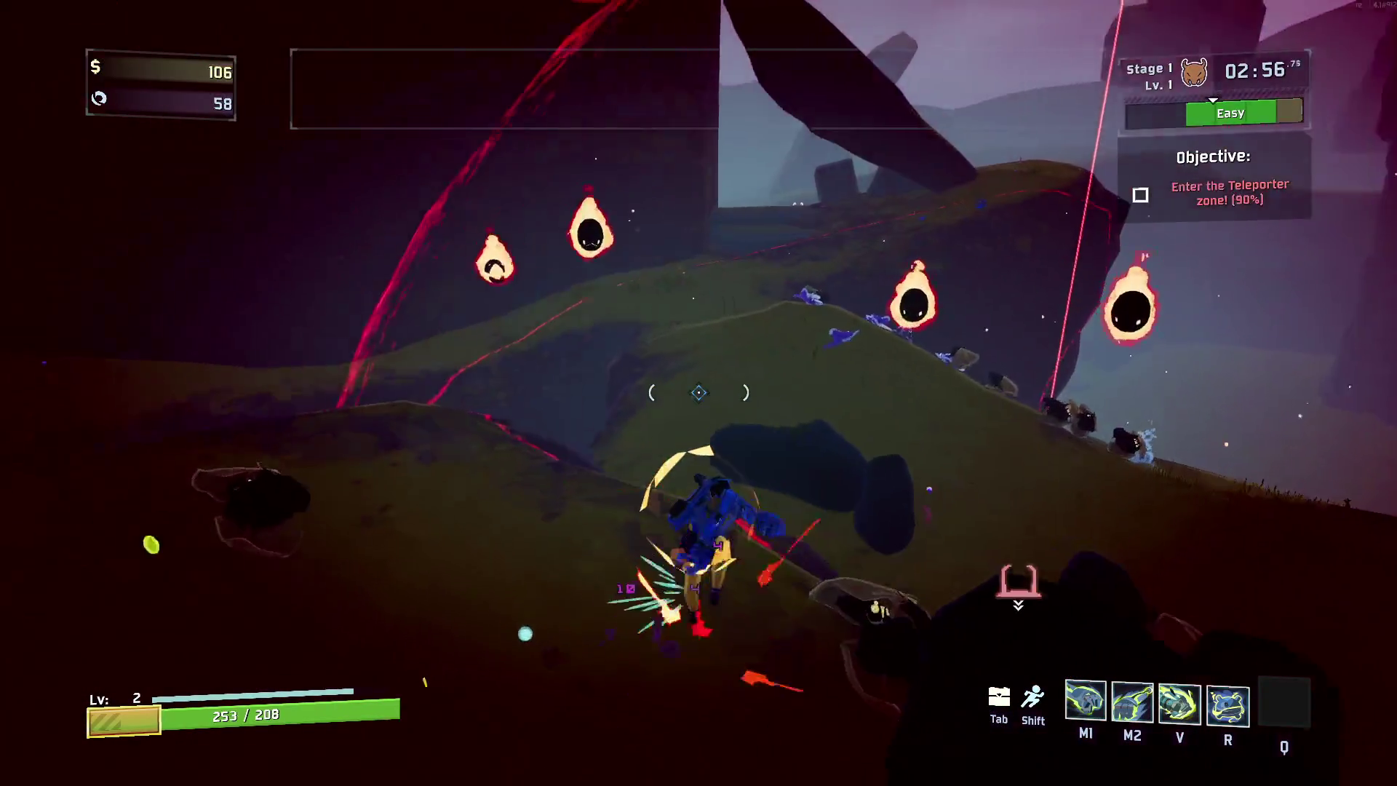
key(v)
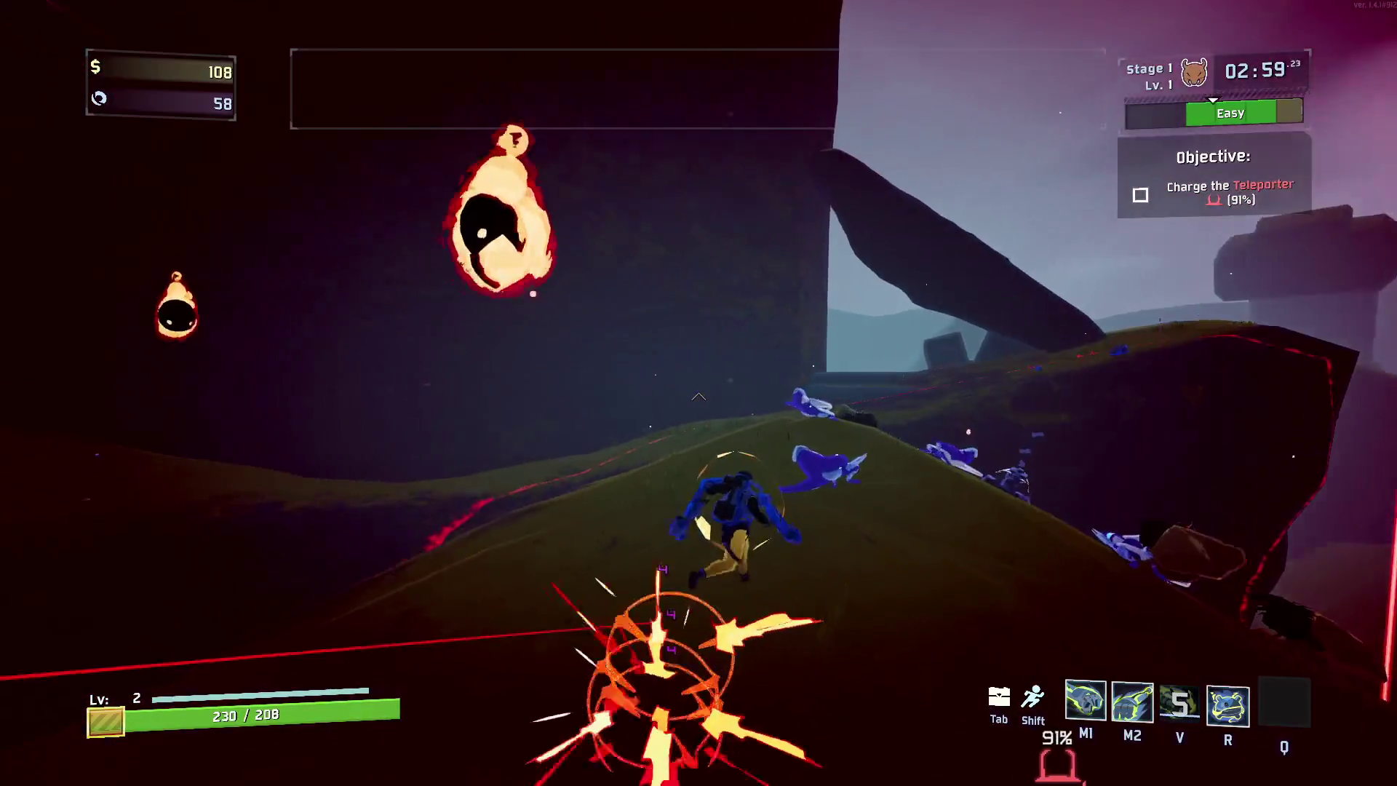
click(699, 392)
key(r)
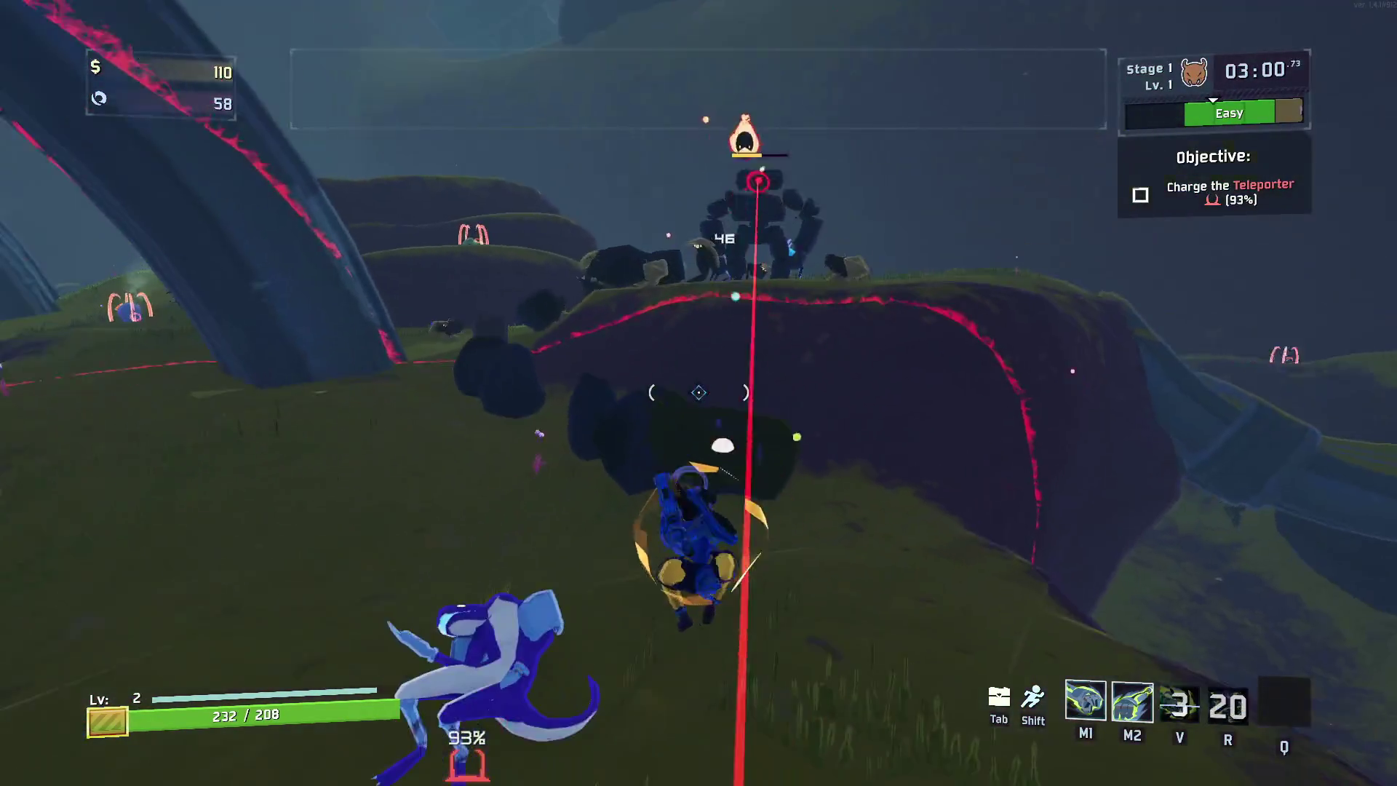
key(space)
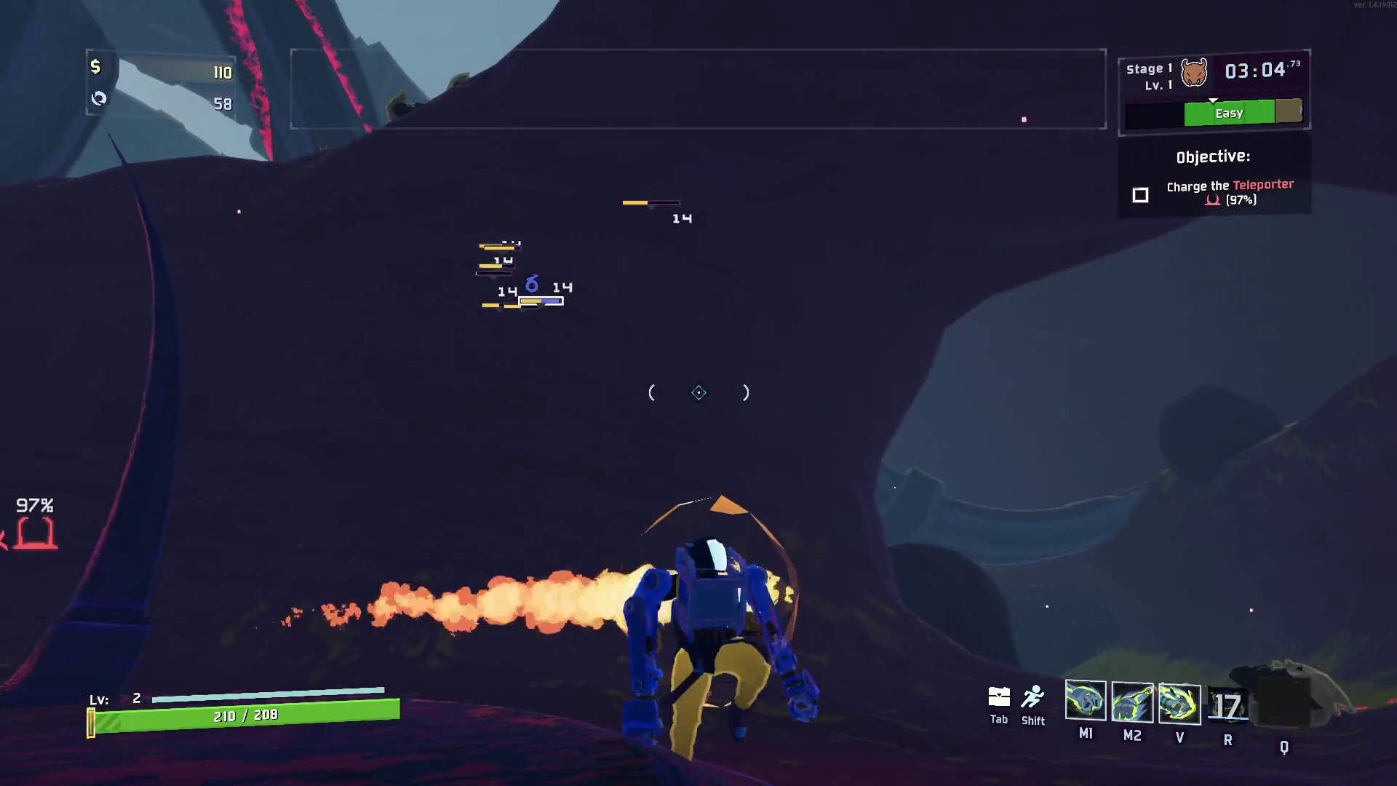
key(w)
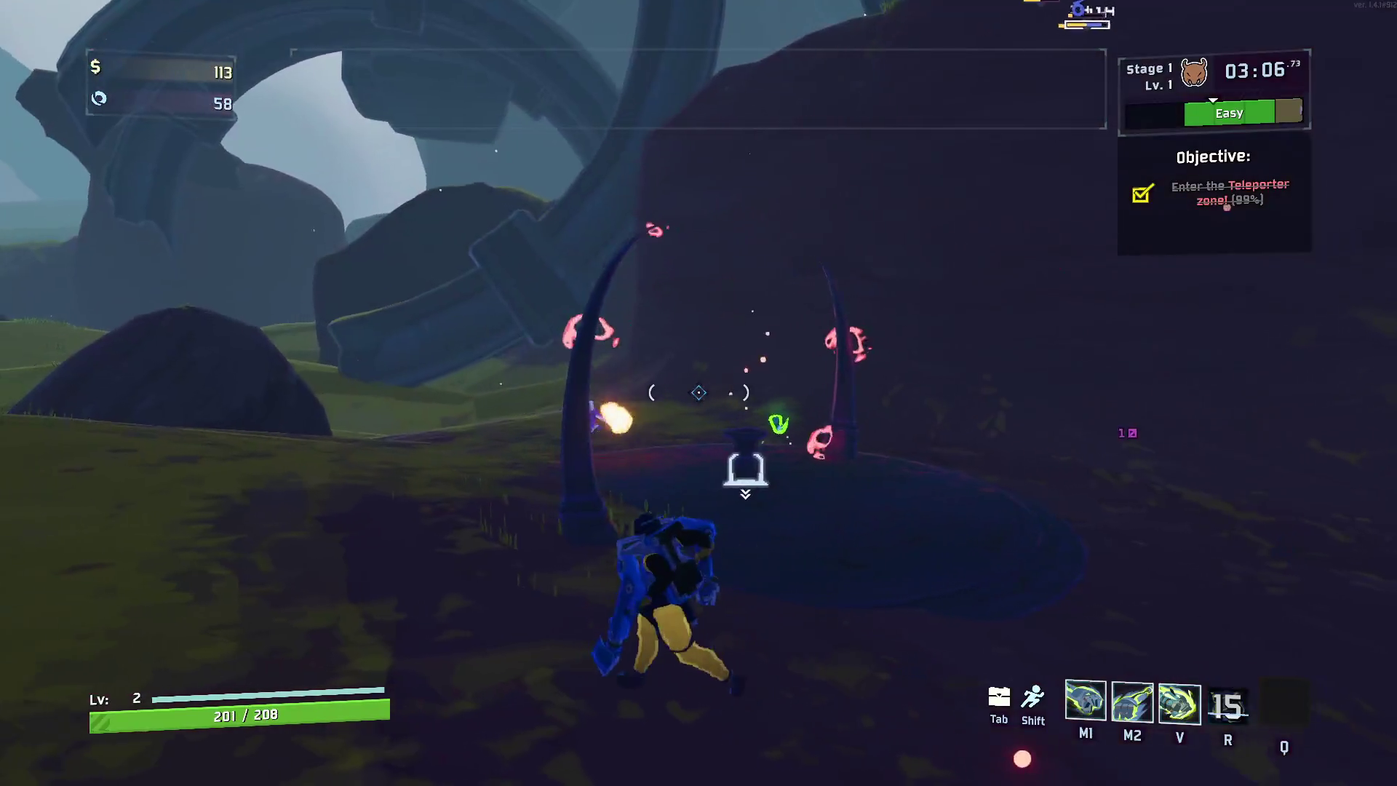